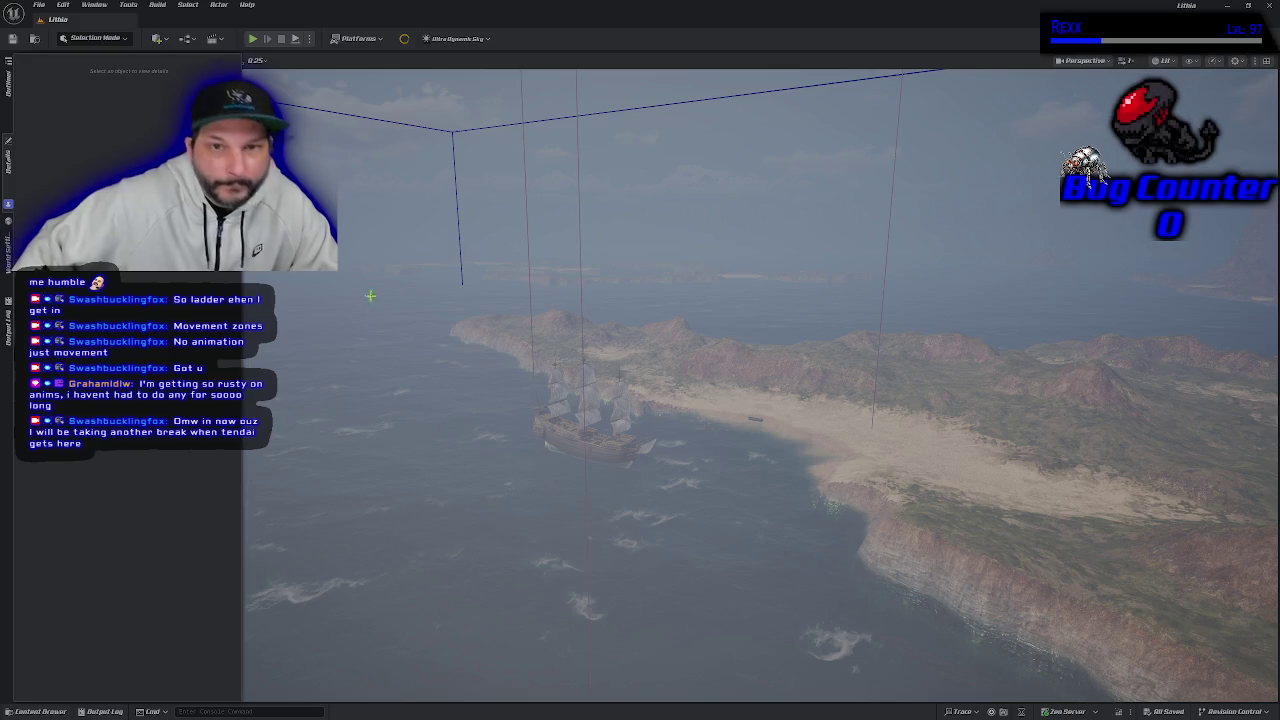
- Raise the camera to an aerial view over the island, then start a Play-In-Editor session
scroll(372, 308, up, 10)
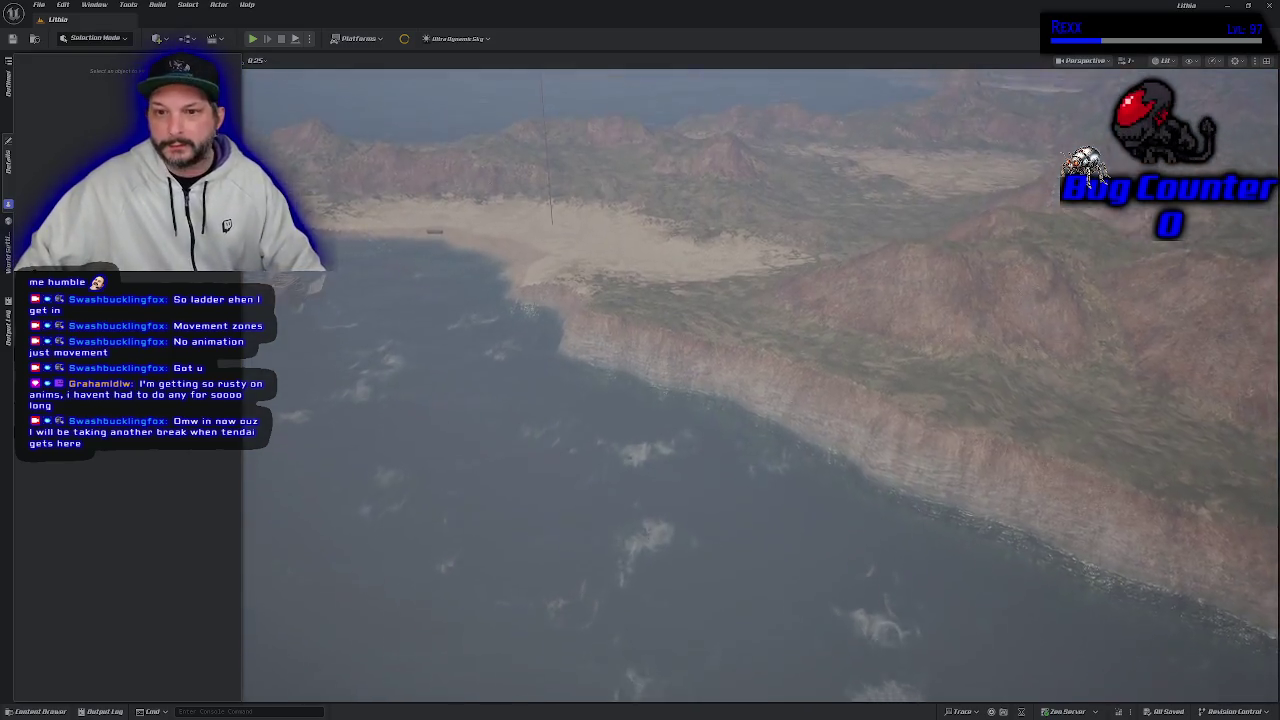
scroll(566, 388, down, 5)
mouse_move(566, 388)
mouse_down()
mouse_move(552, 396)
mouse_move(566, 295)
mouse_move(566, 345)
mouse_up()
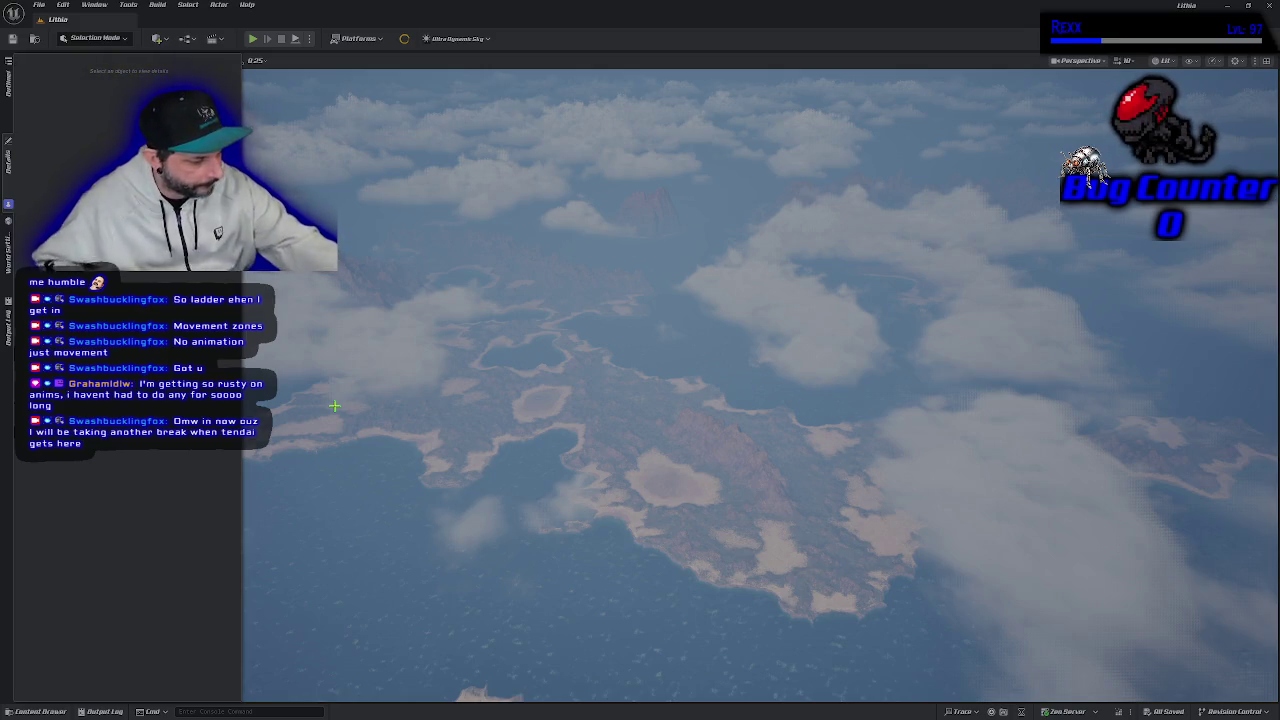
key(alt+p)
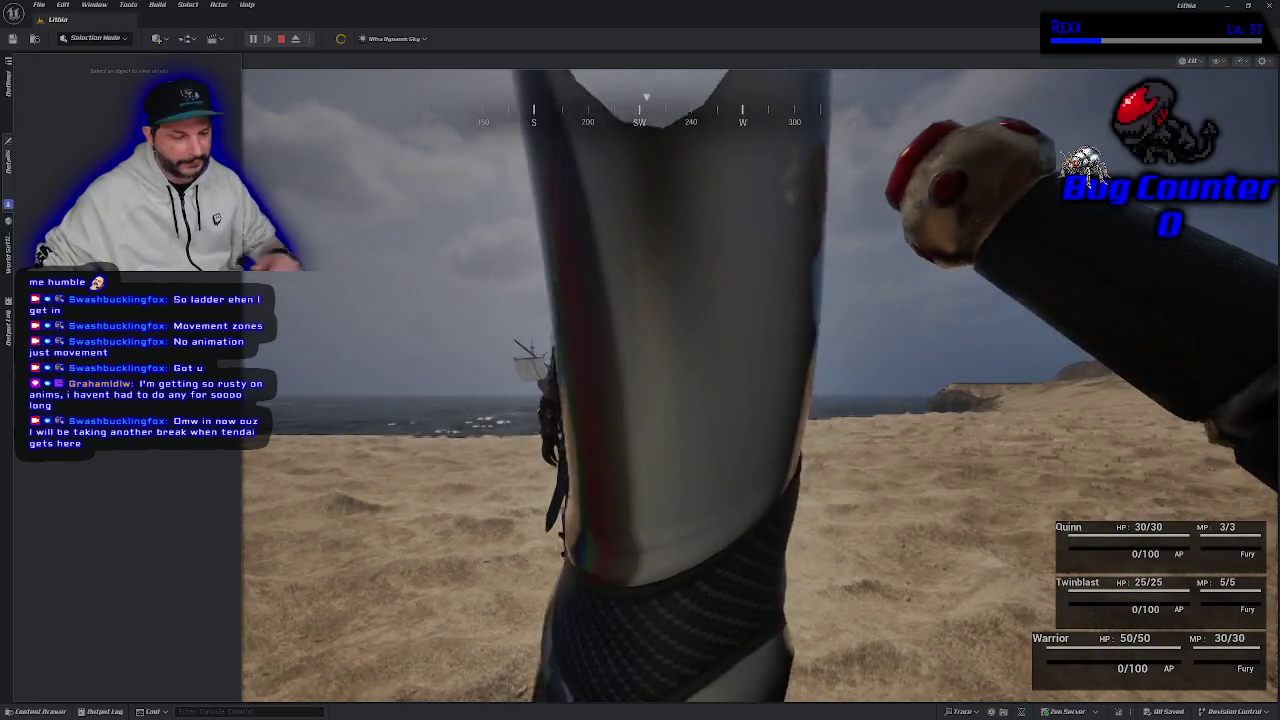
- Run the character along the beach toward the ship and into the sea
key(w)
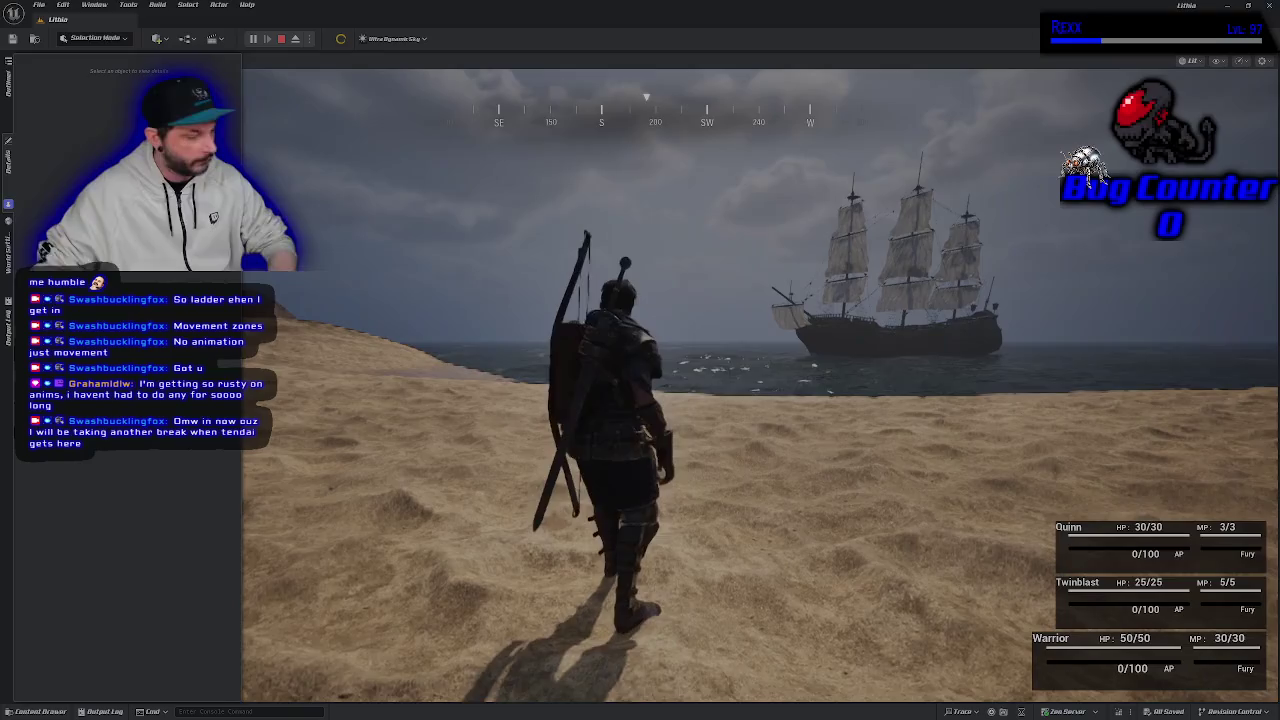
key(w)
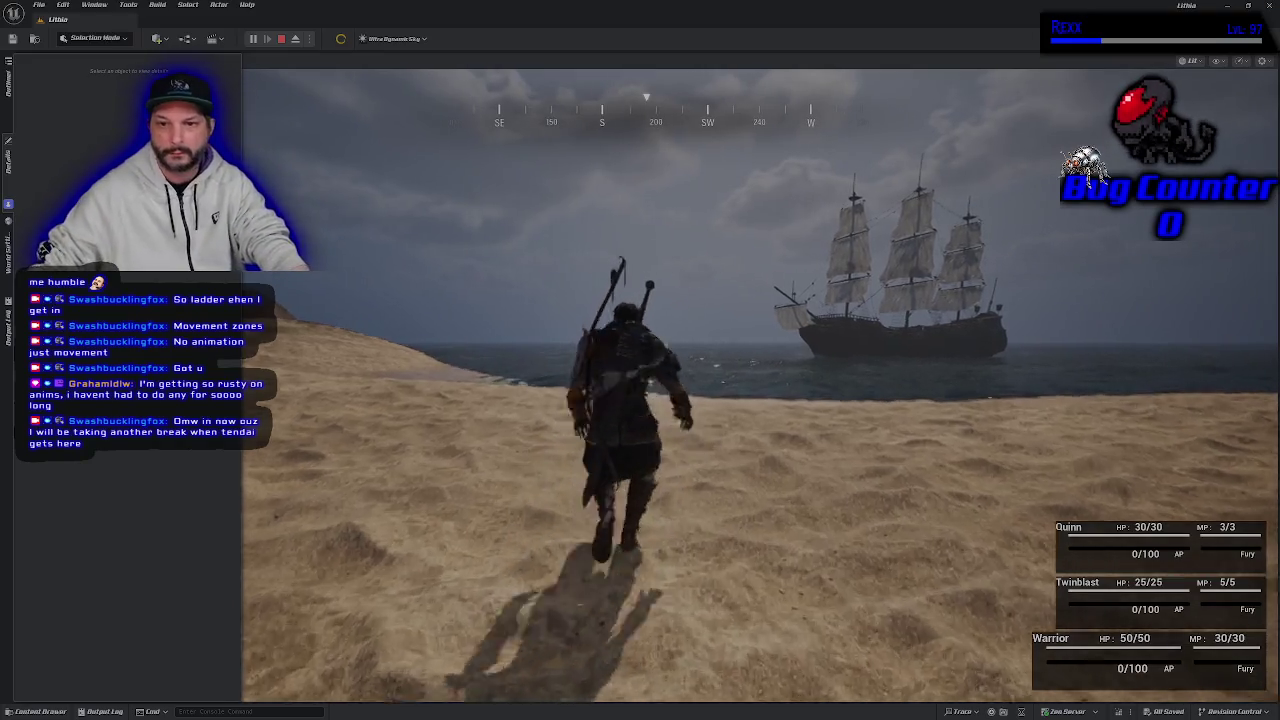
key(w)
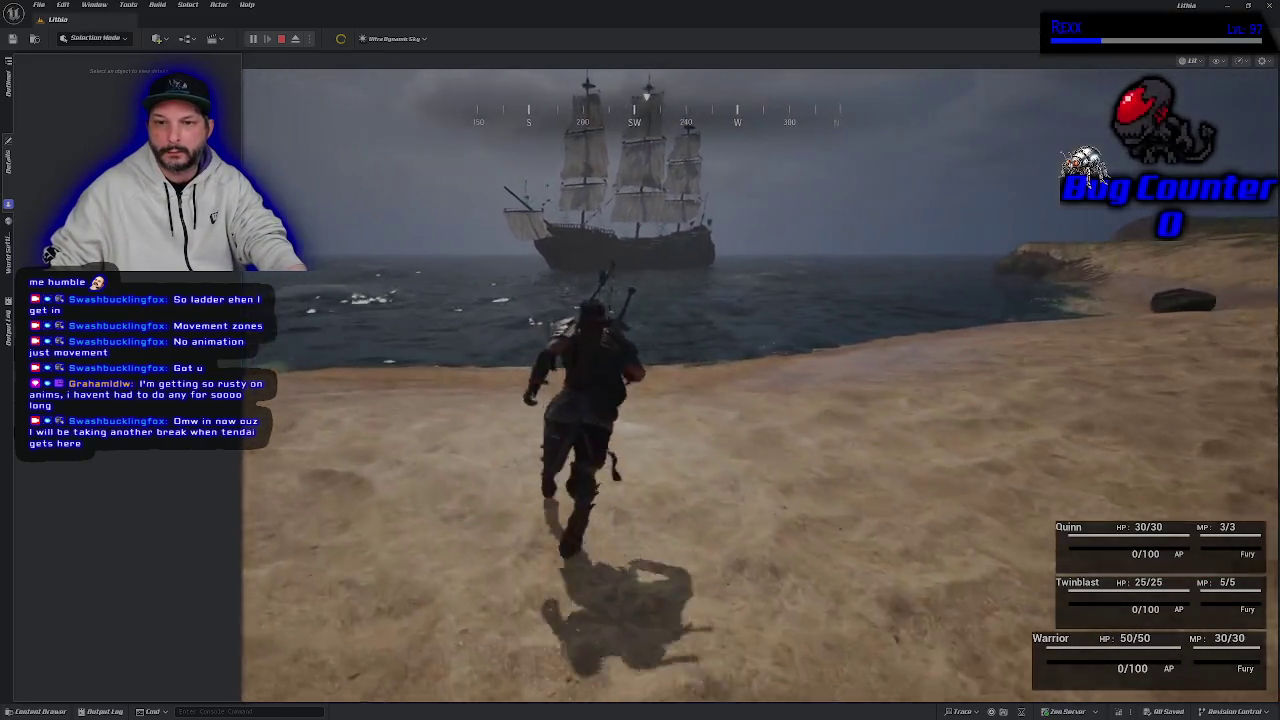
key(w)
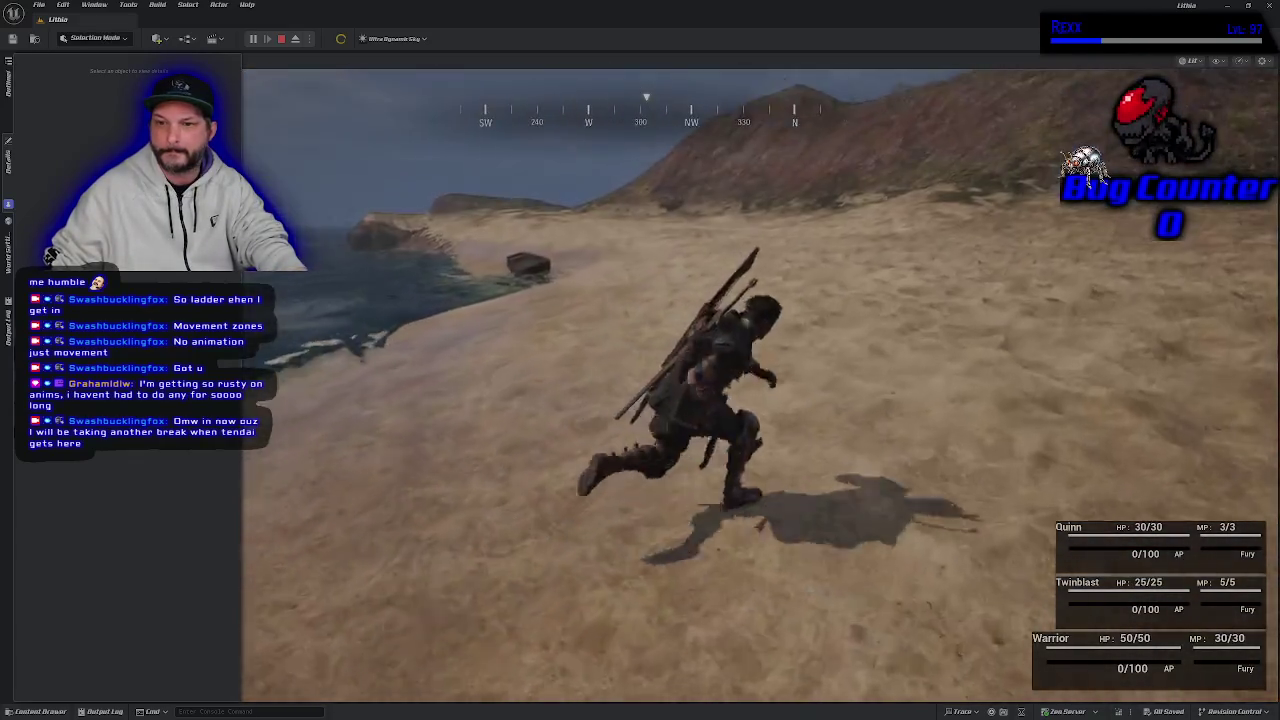
key(w)
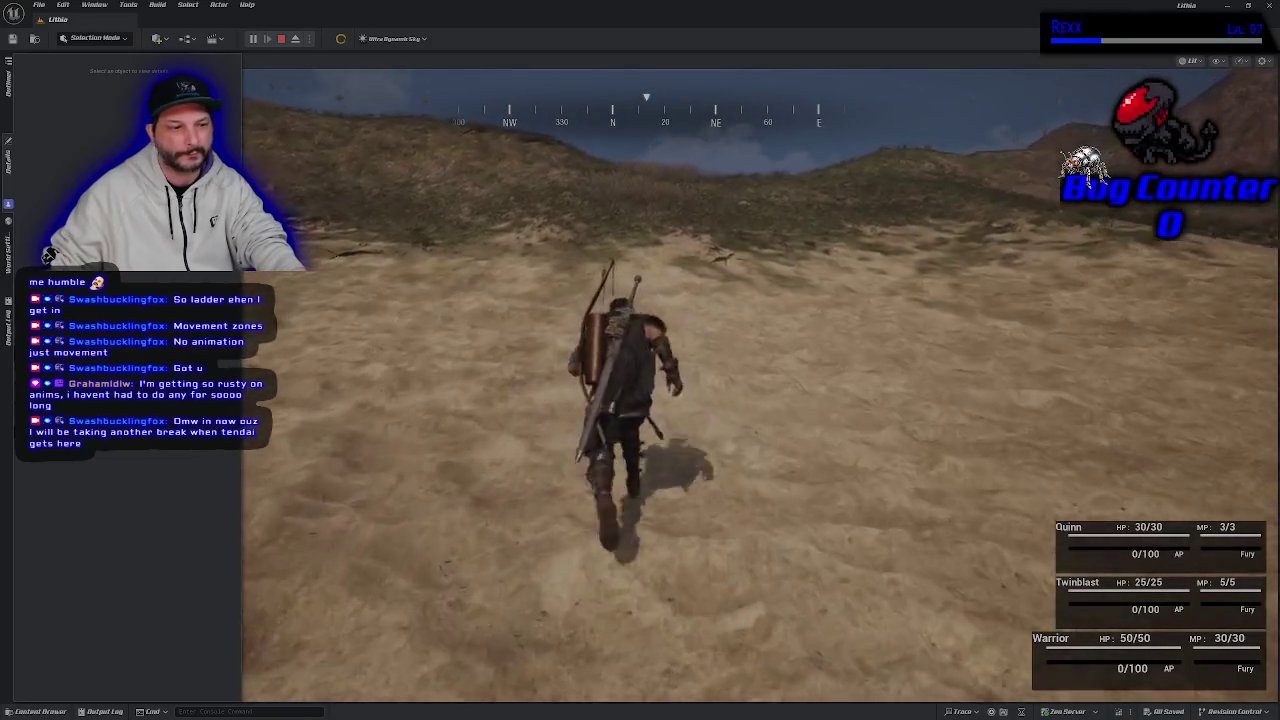
key(w)
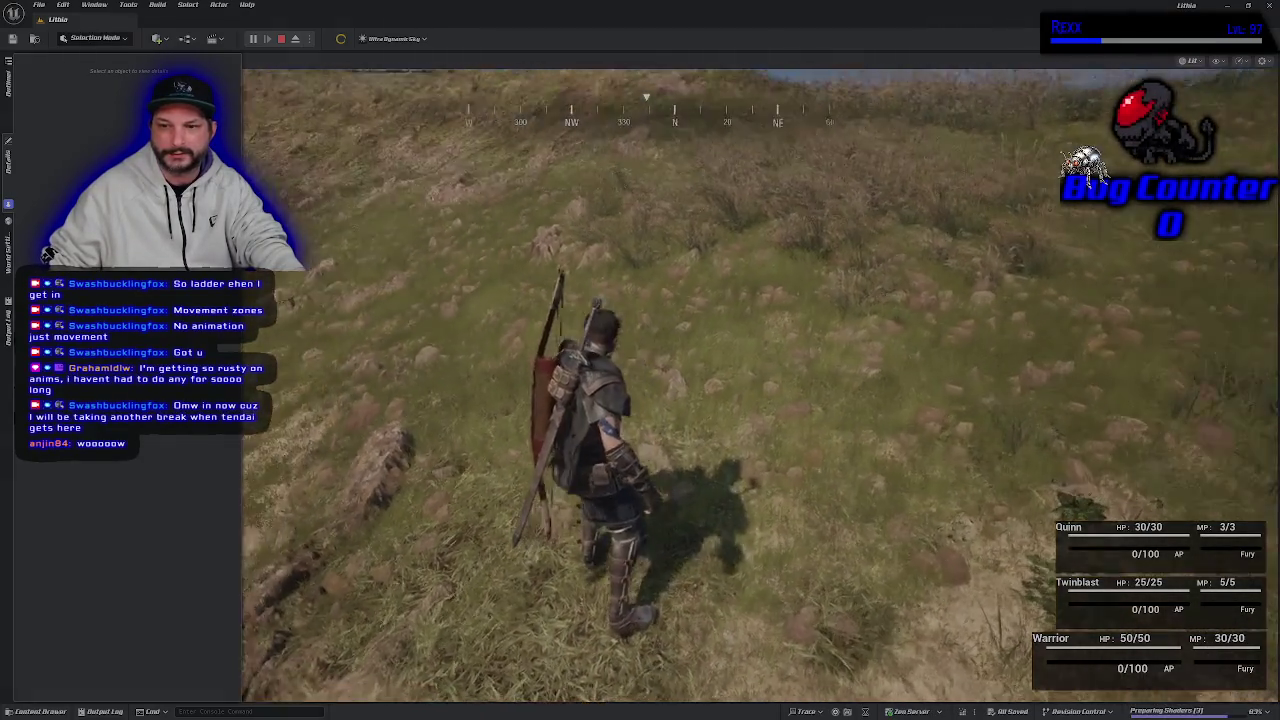
key(w)
key(w)
- Run the character up the grassy hills onto the sandy plain, then end play
key(w)
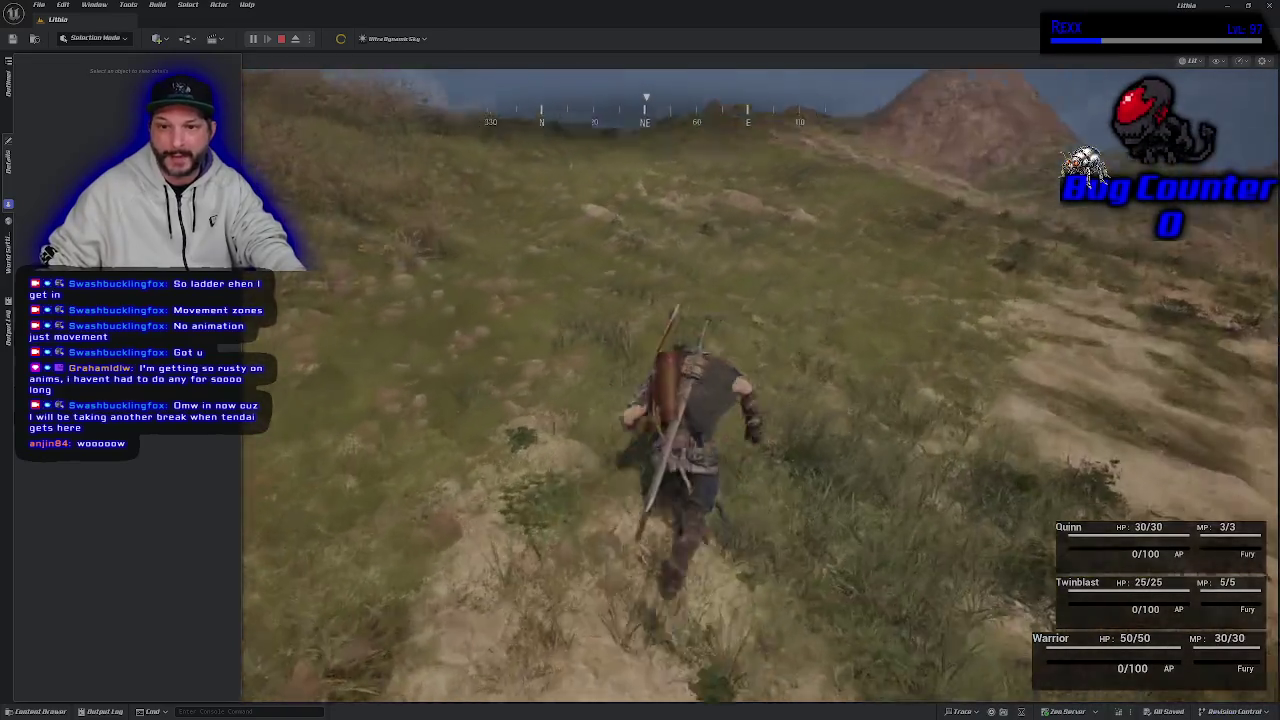
key(w)
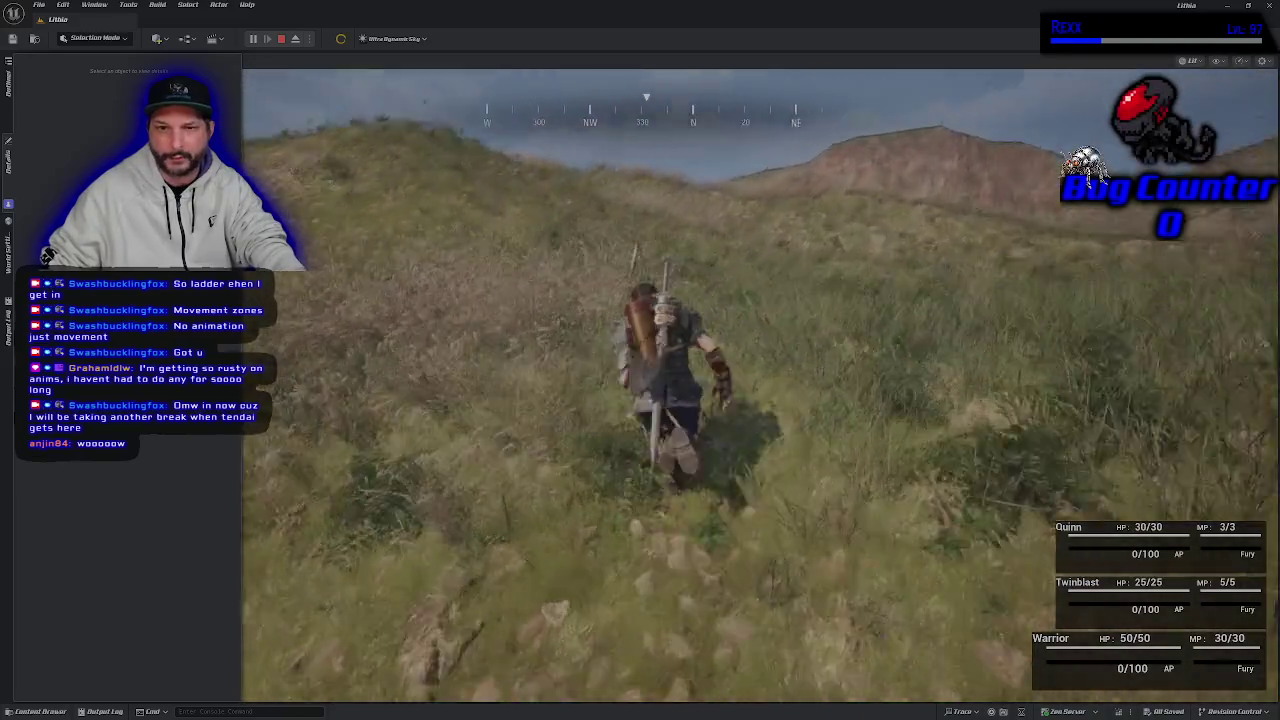
key(w)
key(w)
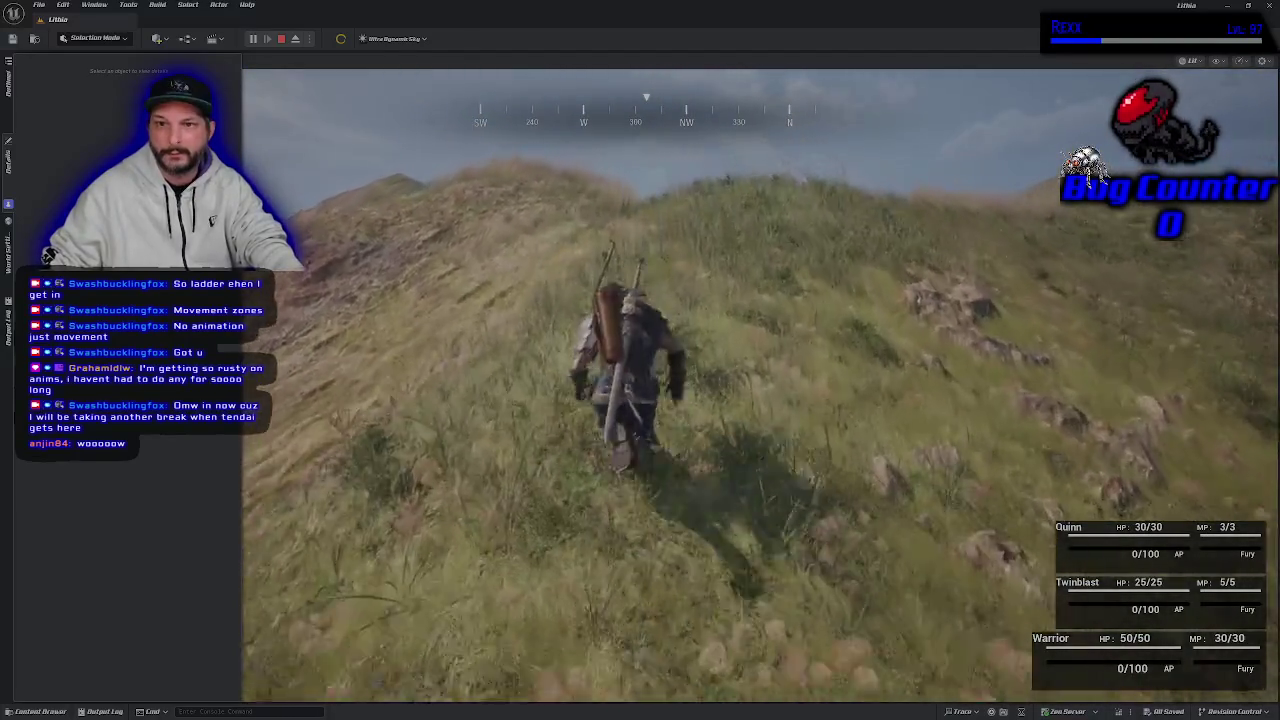
key(w)
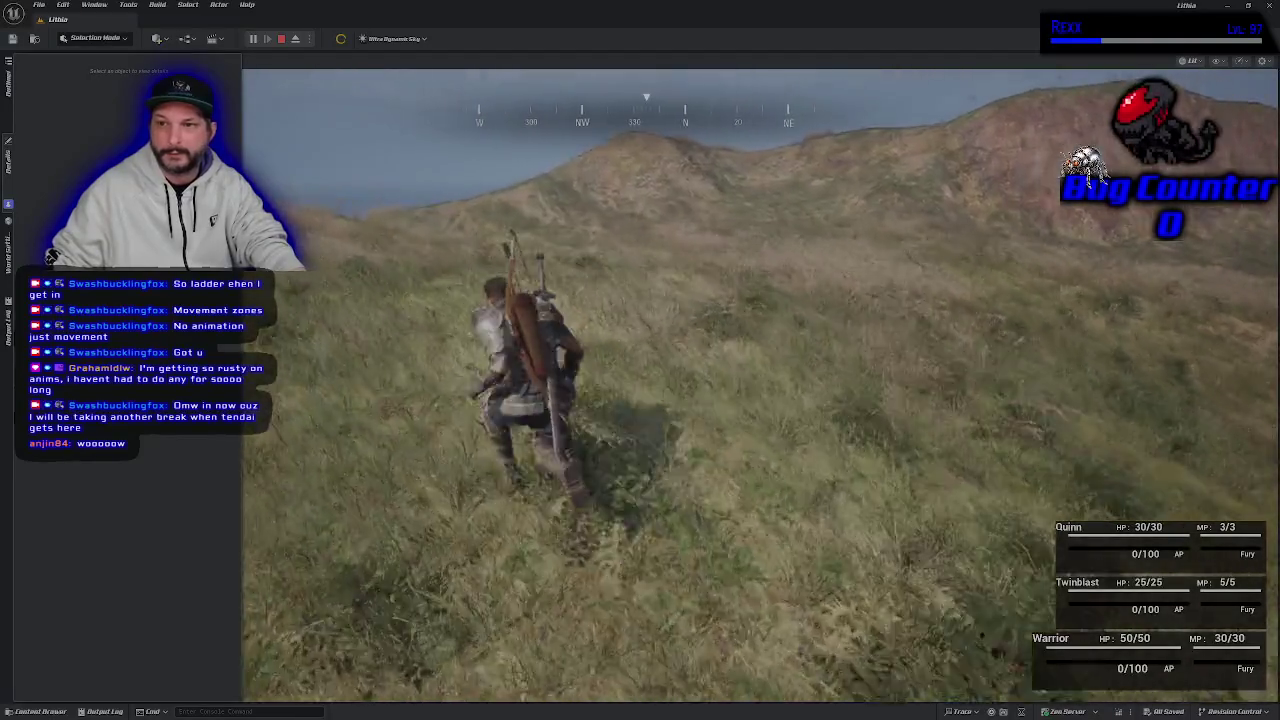
key(w)
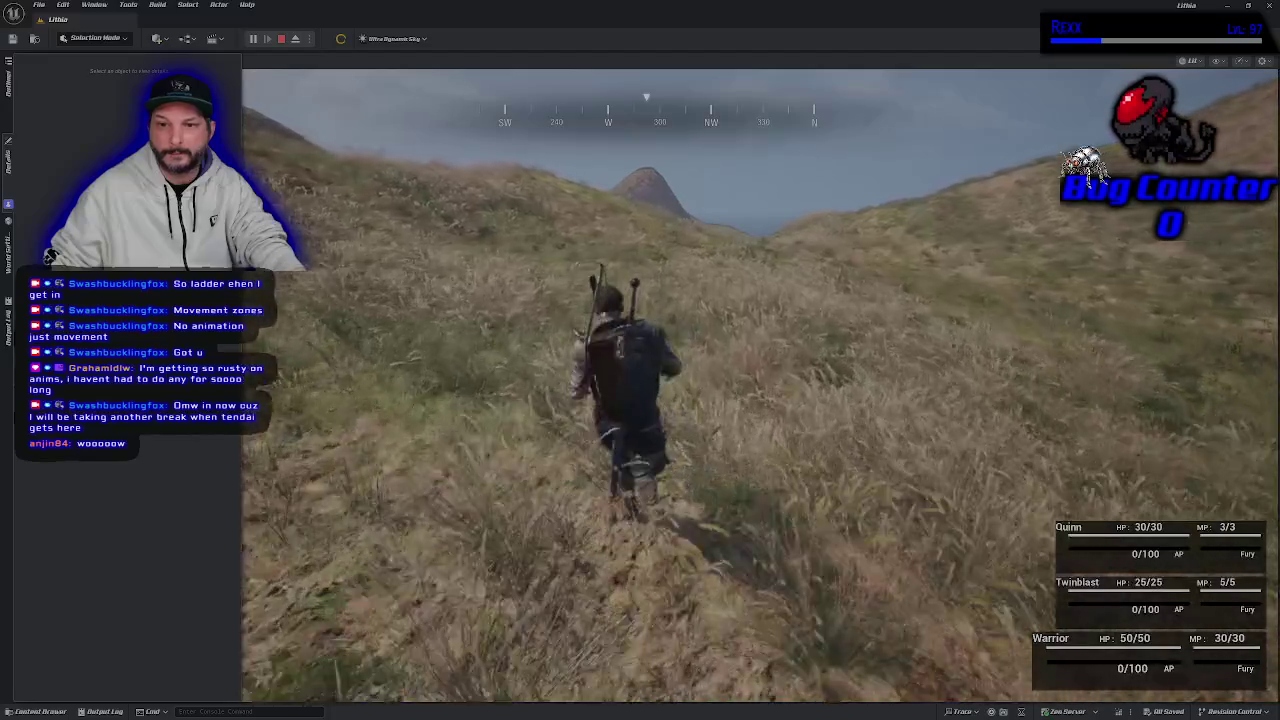
key(w)
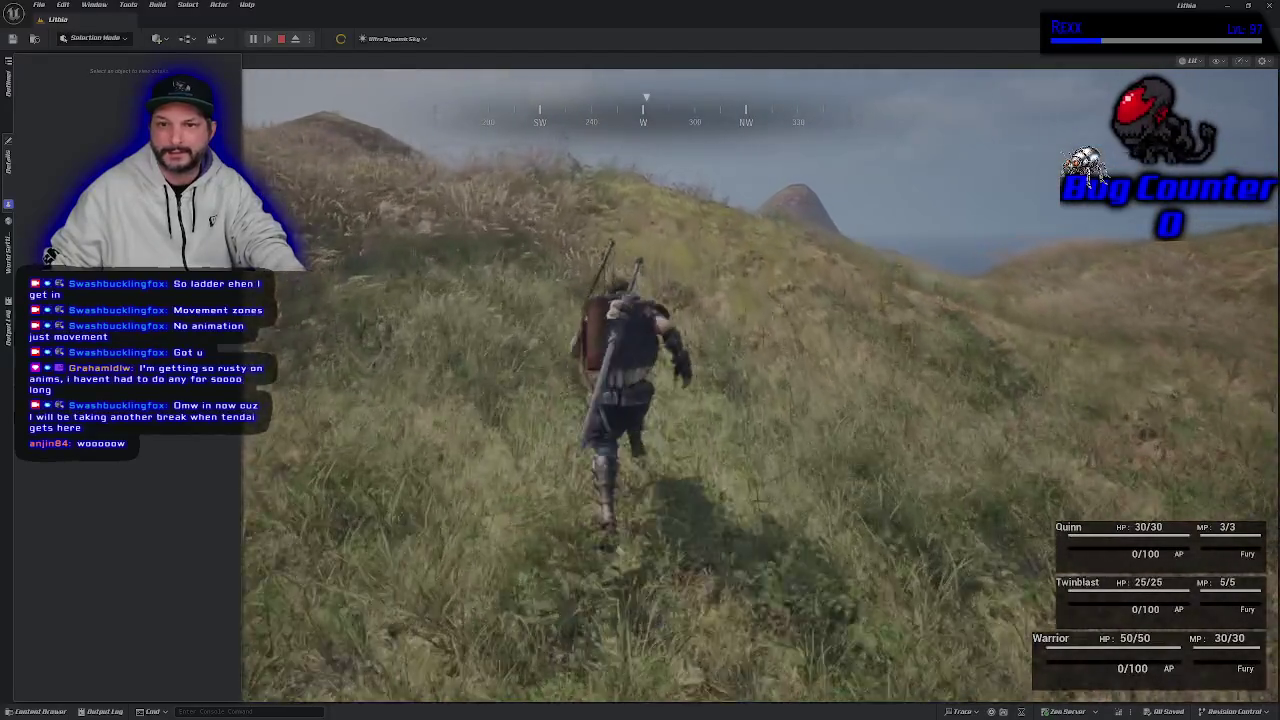
key(w)
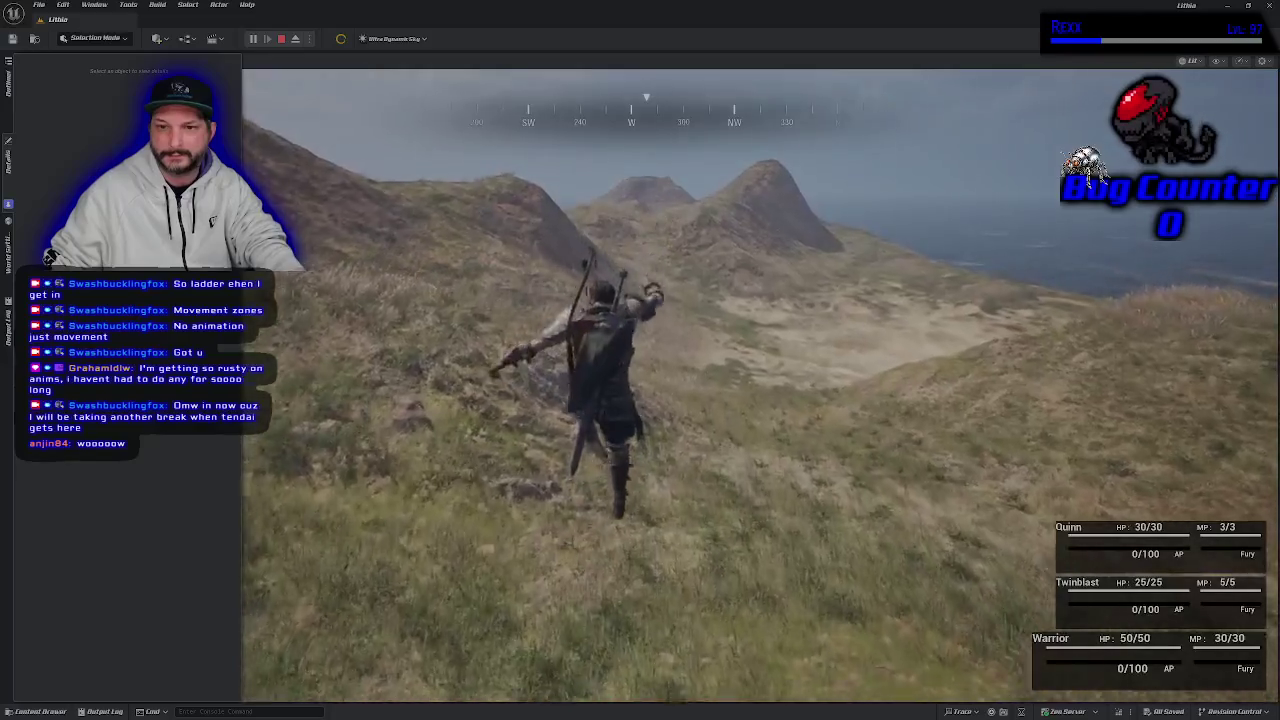
key(w)
key(w)
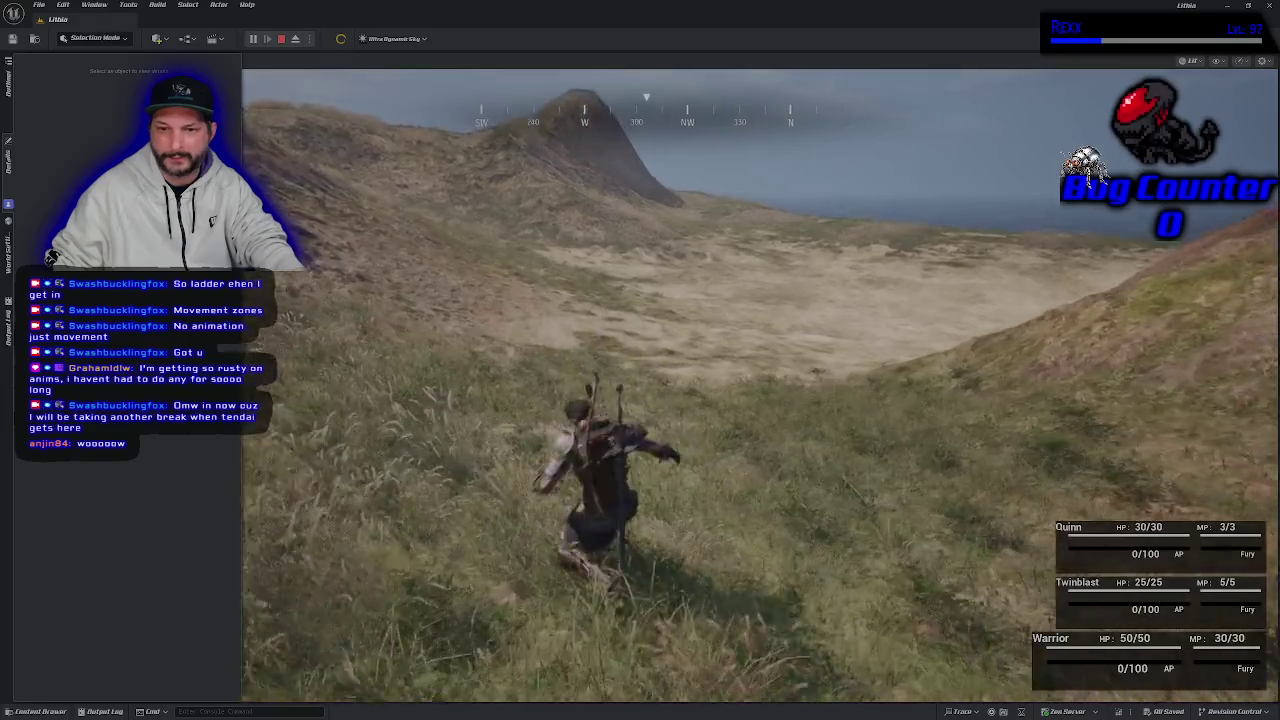
key(w)
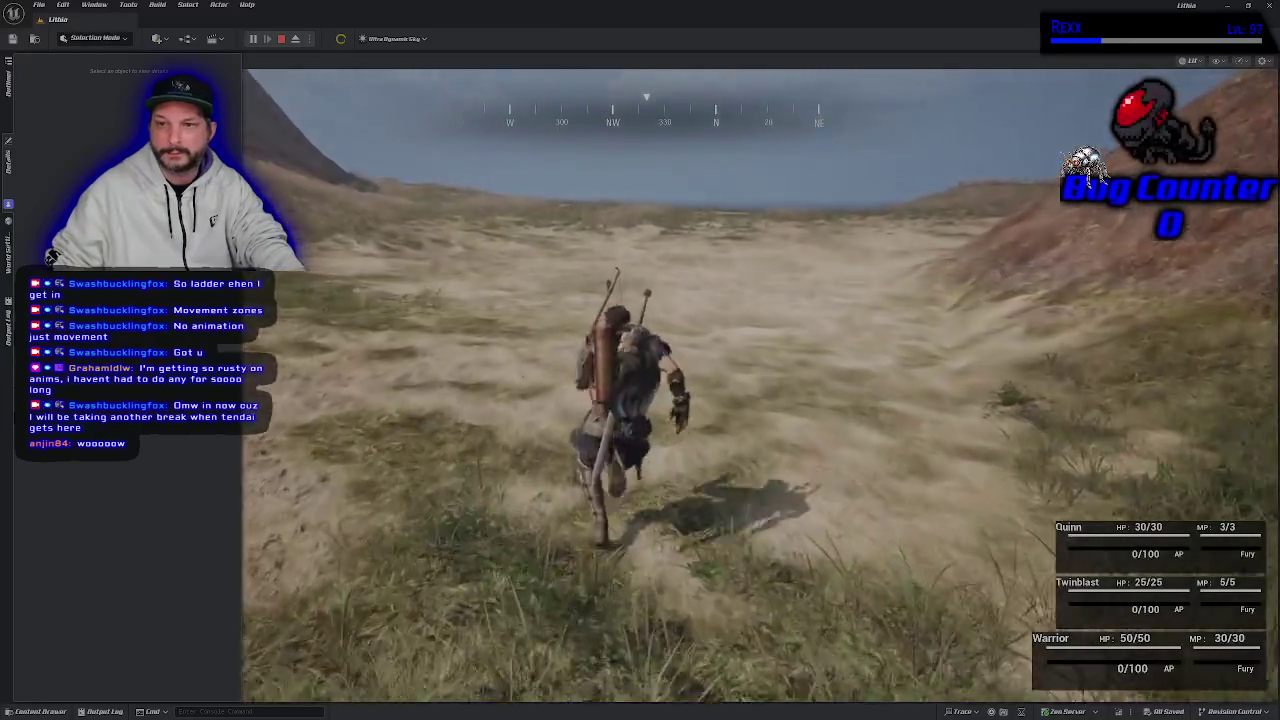
key(w)
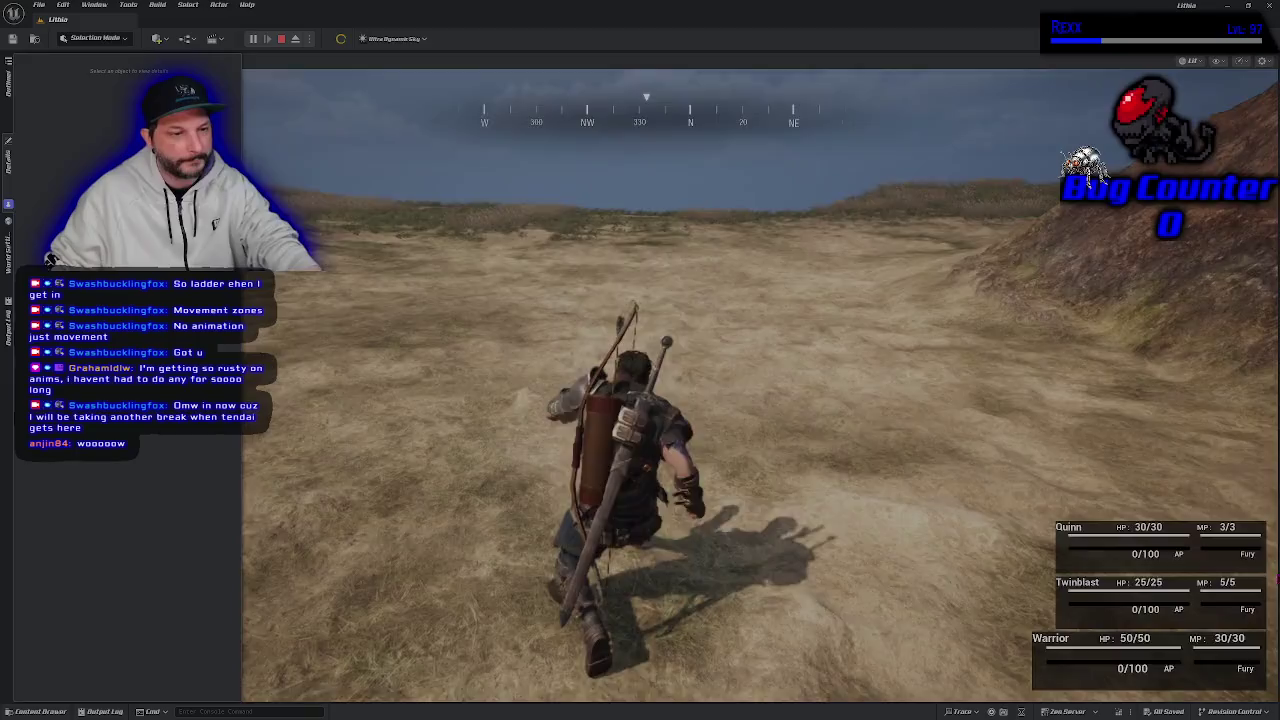
key(Escape)
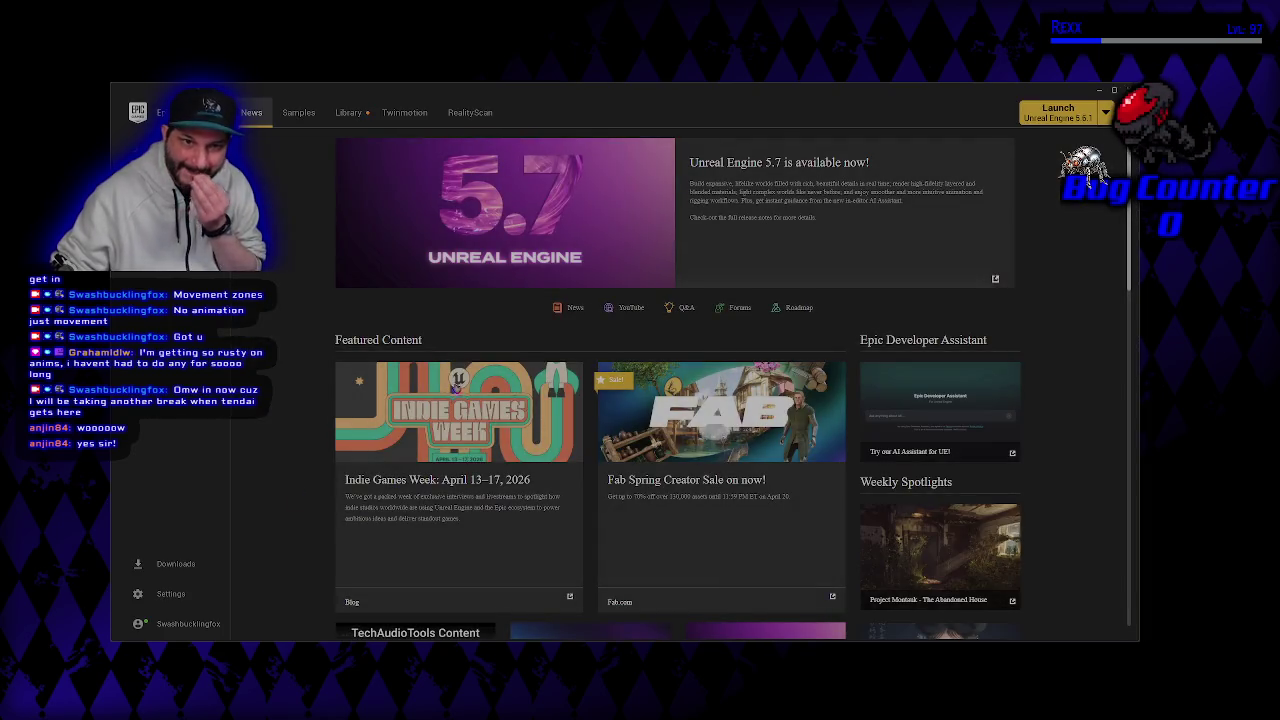
- Launch Unreal Engine 5.6.1 from the Launcher's Library
click(348, 112)
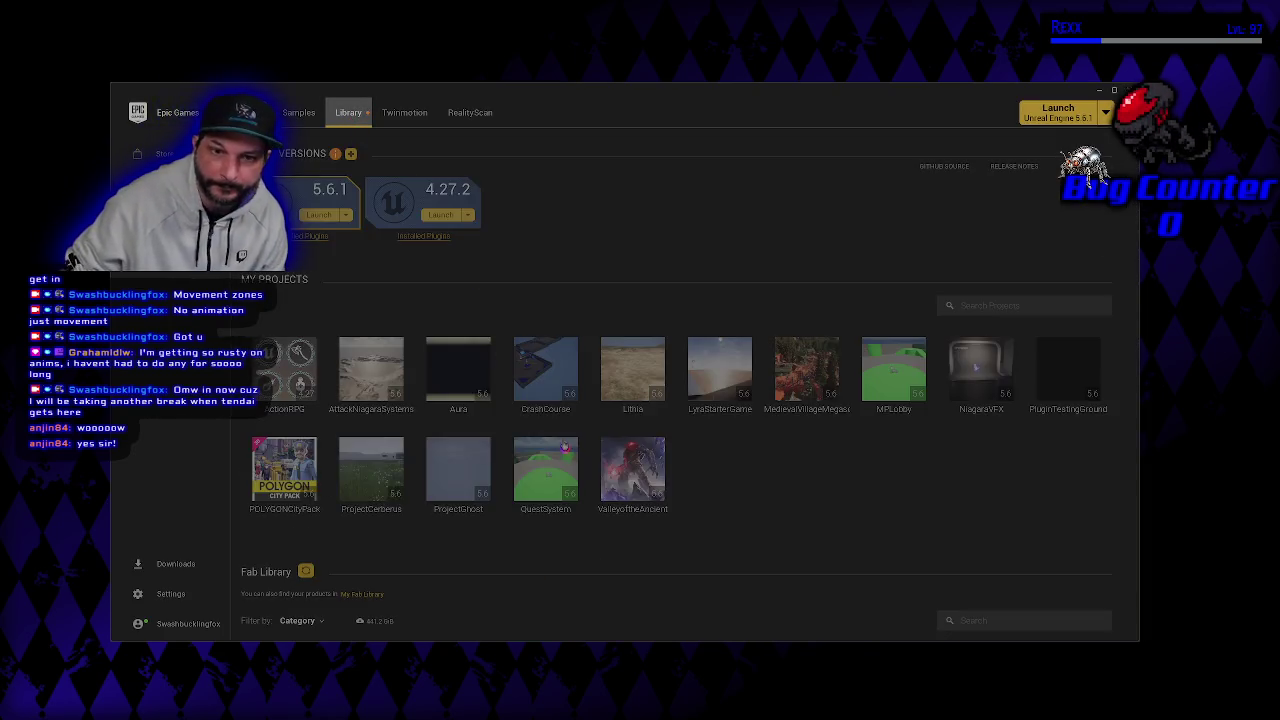
click(316, 216)
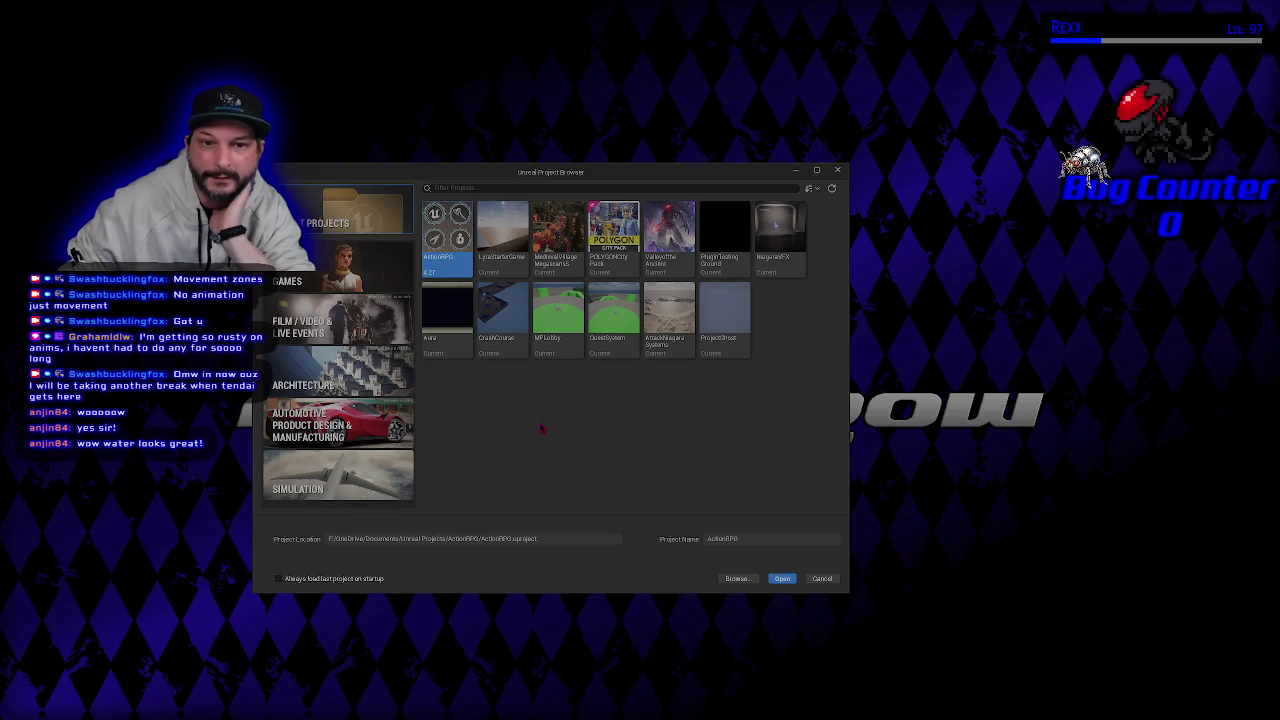
- Show the Games templates and select the First Person template
click(340, 268)
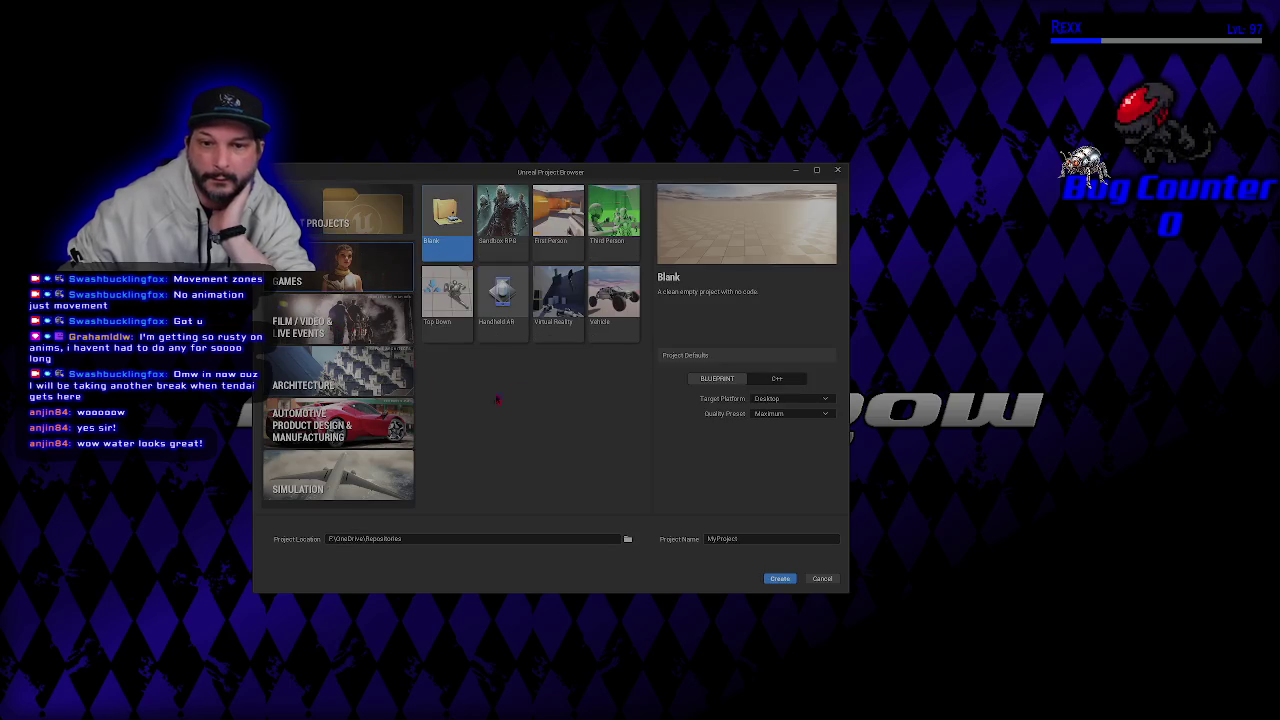
mouse_move(550, 171)
mouse_down()
mouse_move(835, 235)
mouse_move(690, 193)
mouse_up()
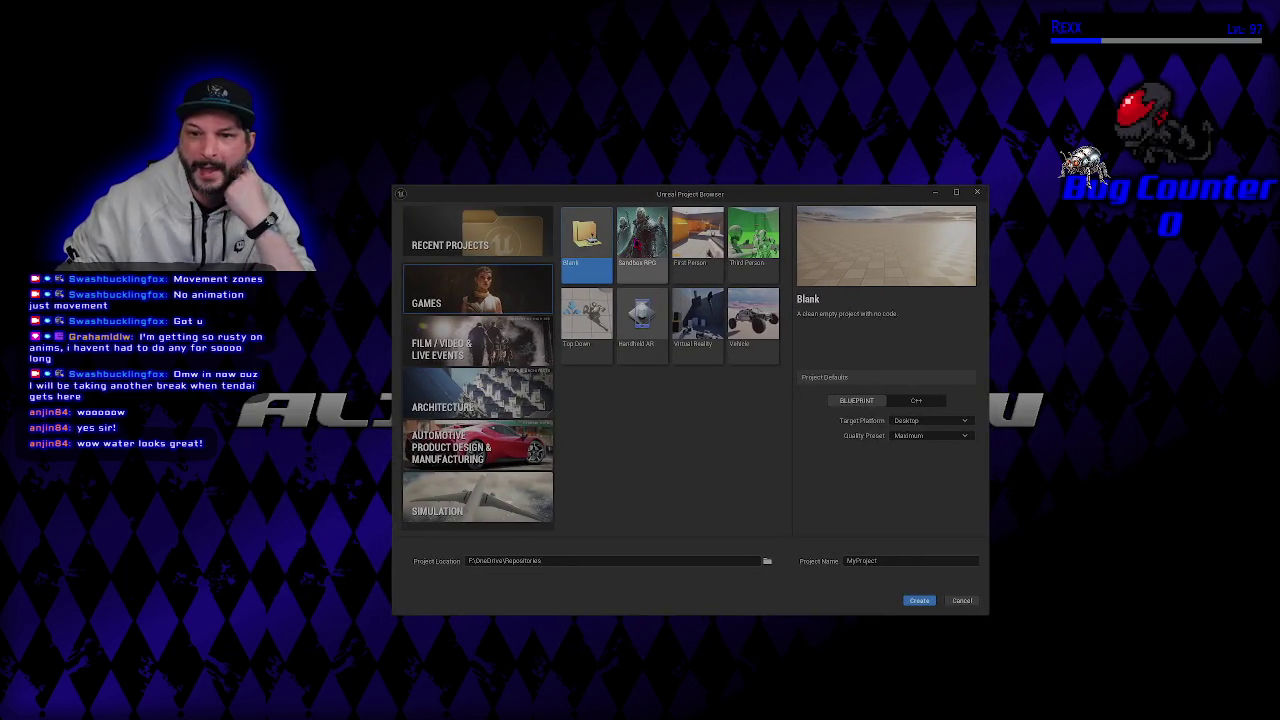
click(641, 240)
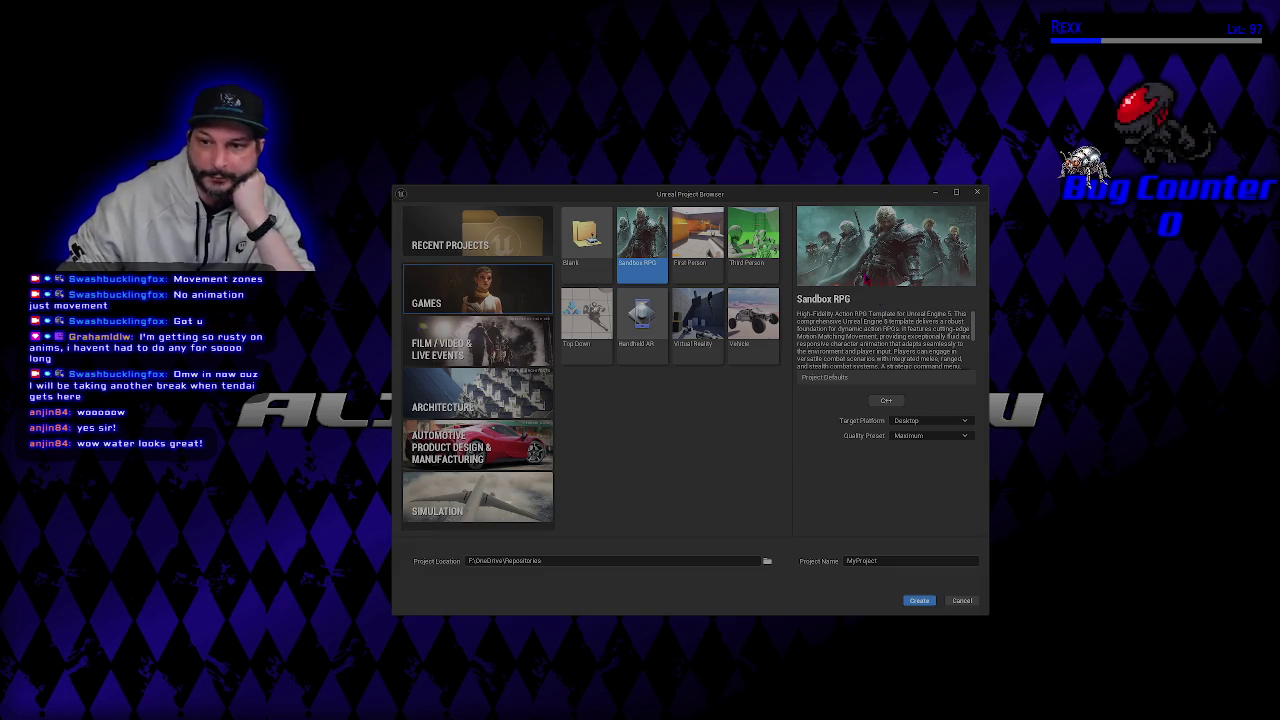
click(699, 243)
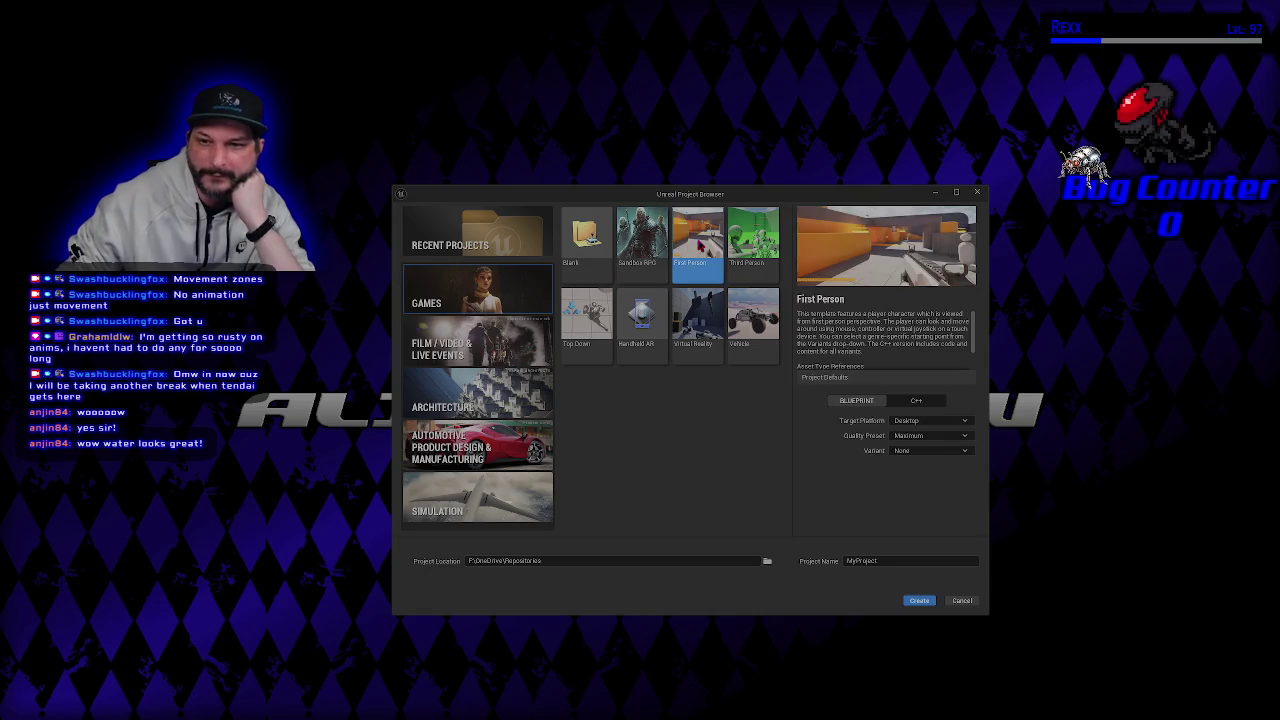
- Keep Desktop as target platform, set the project to Blueprint, and show the Variant list
click(912, 402)
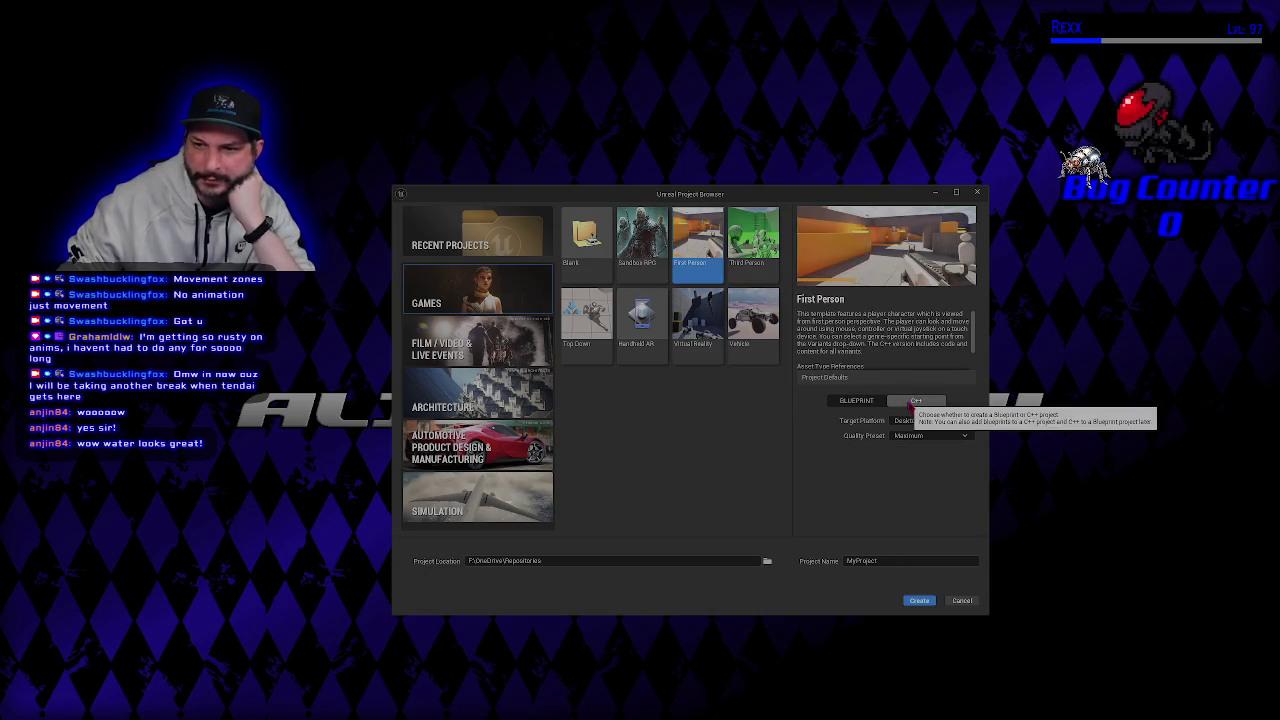
click(941, 423)
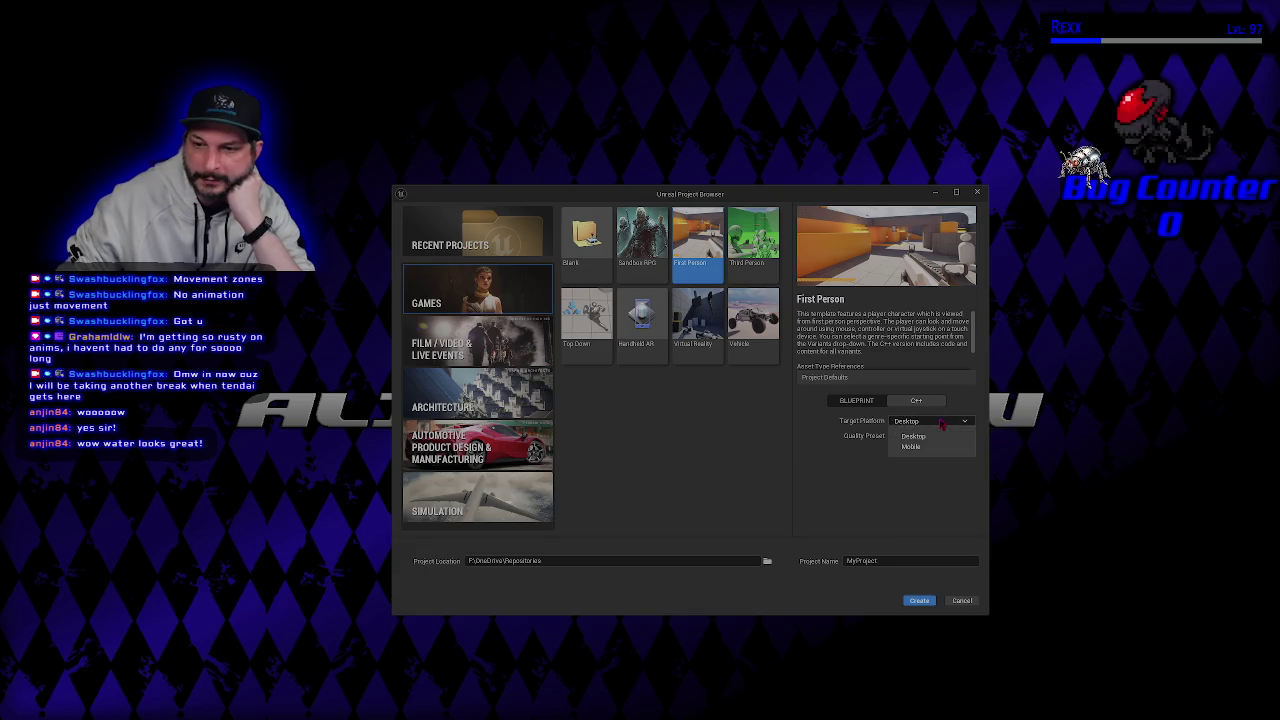
click(941, 424)
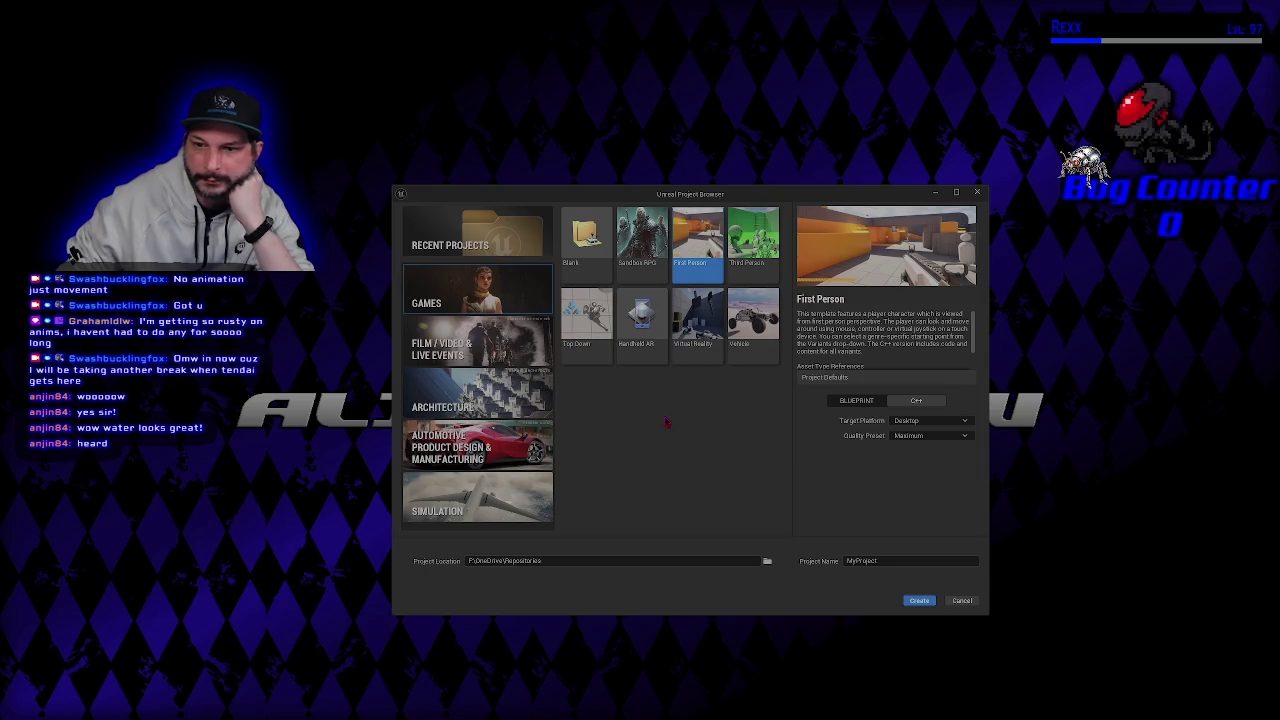
click(855, 400)
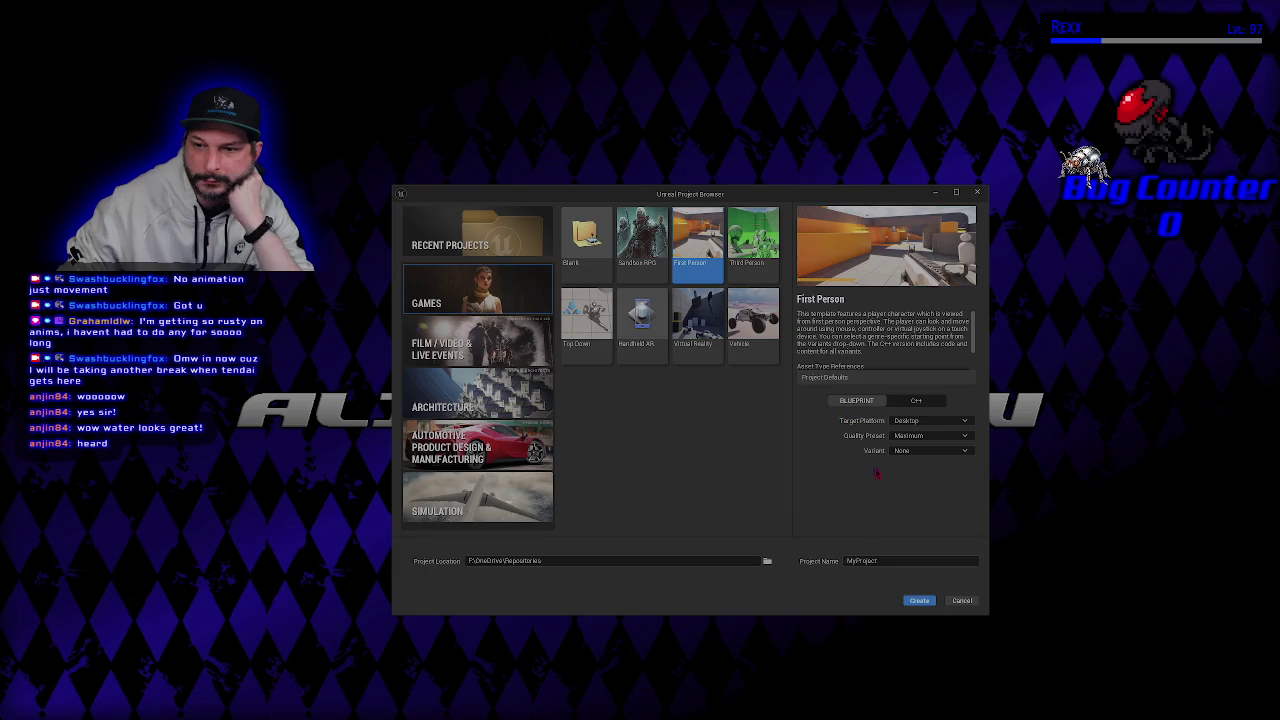
click(912, 452)
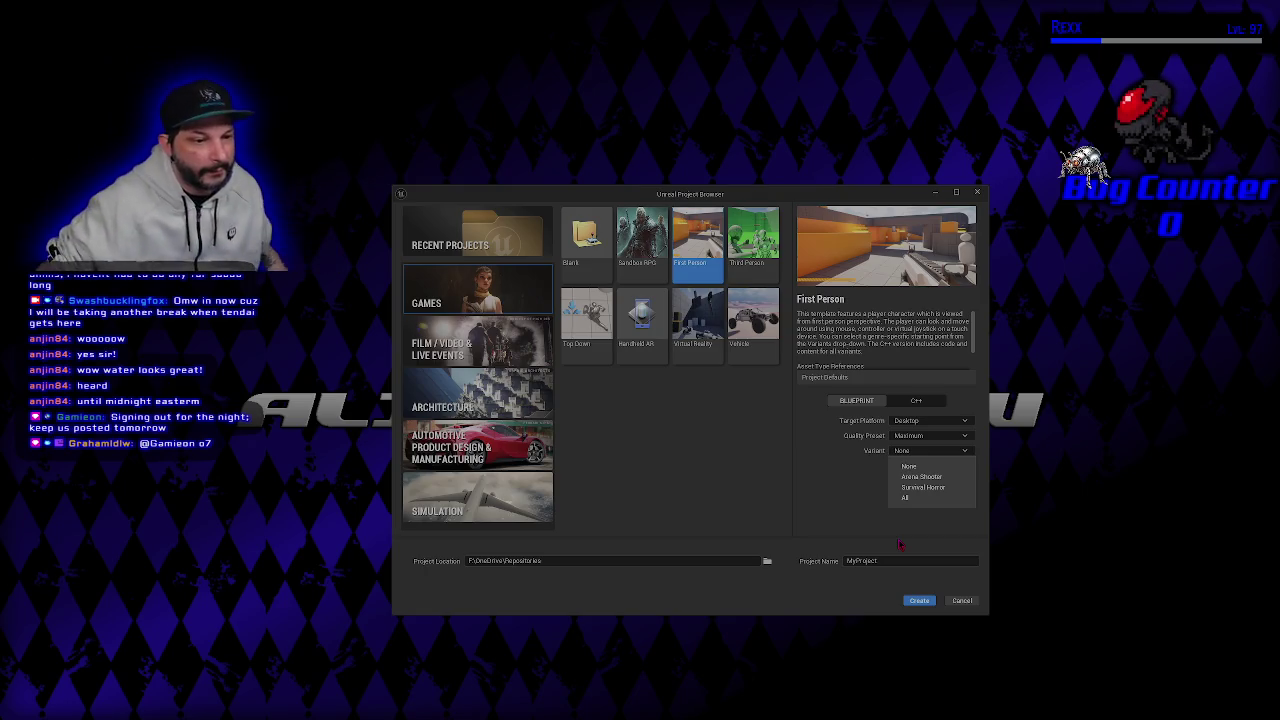
key(Escape)
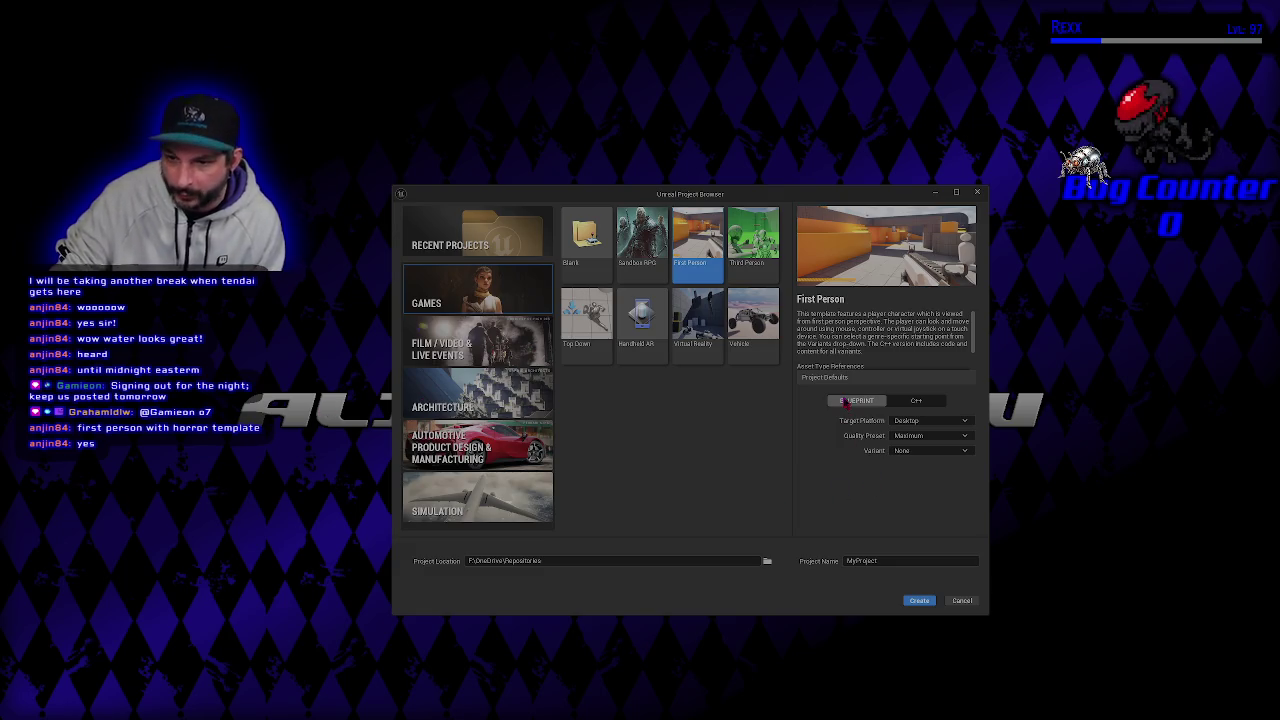
- Choose the Survival Horror variant with Blueprint as the project type
click(920, 450)
click(919, 488)
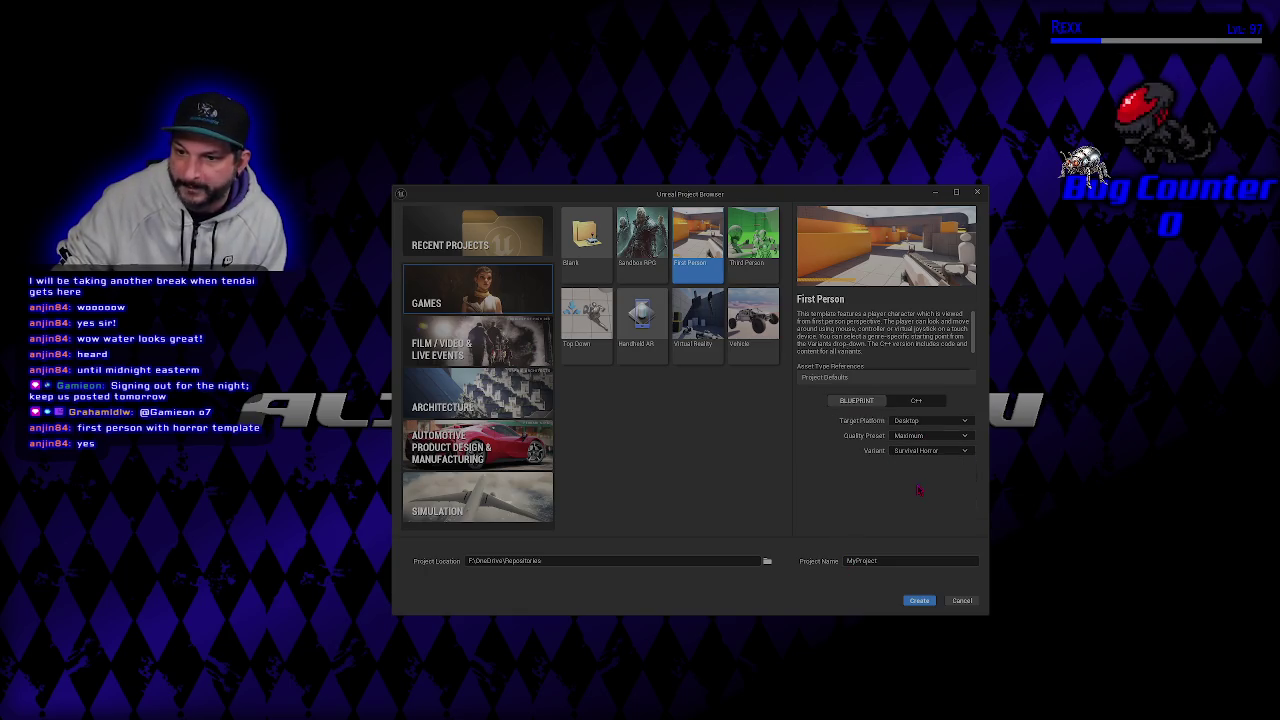
click(918, 401)
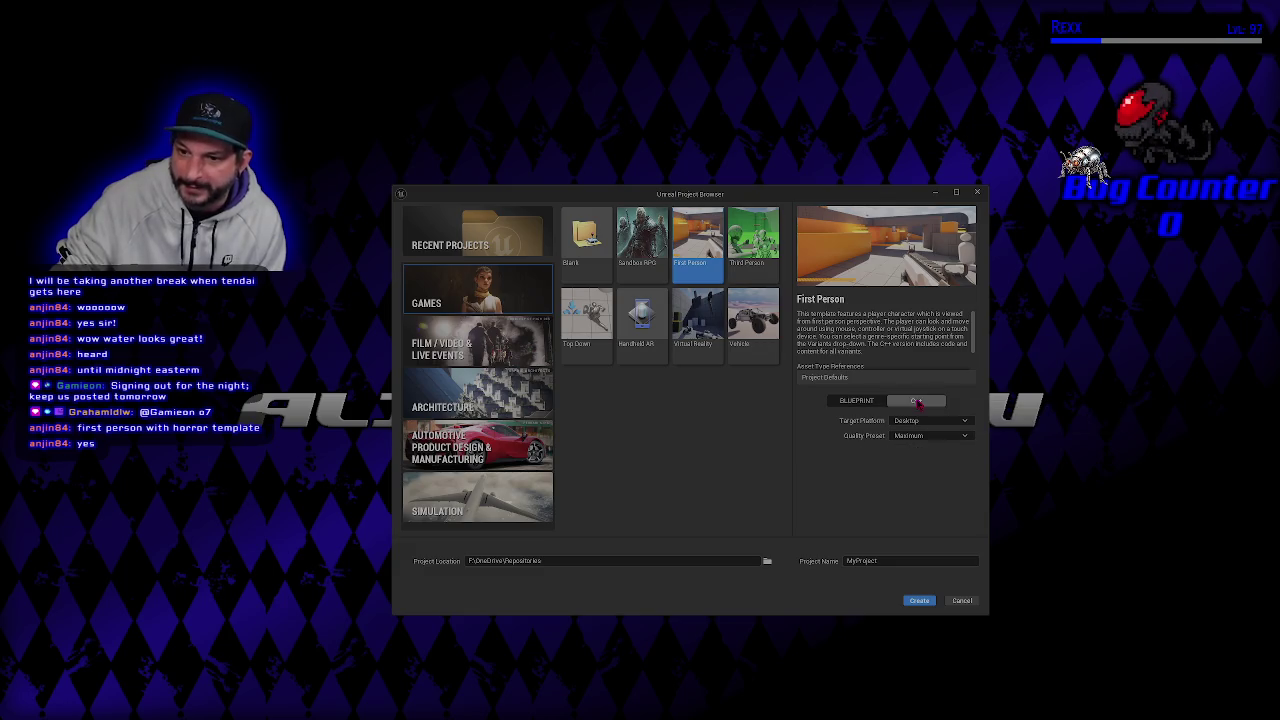
click(855, 404)
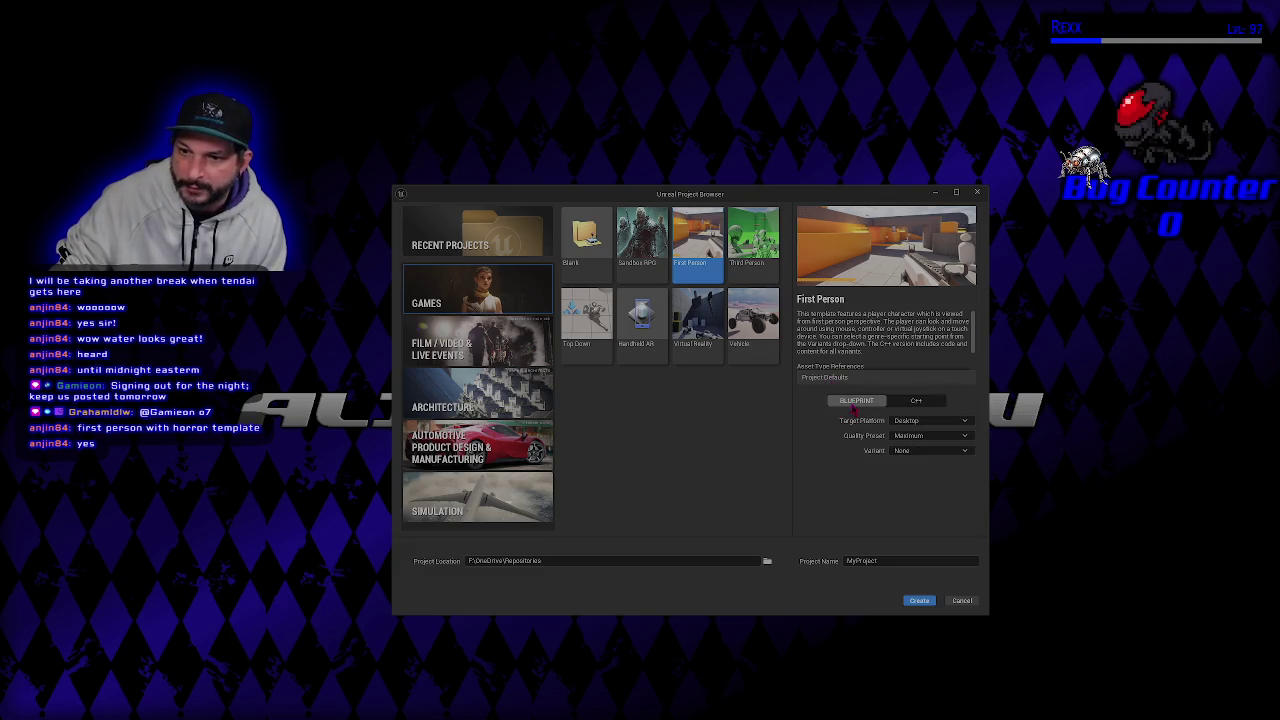
click(910, 451)
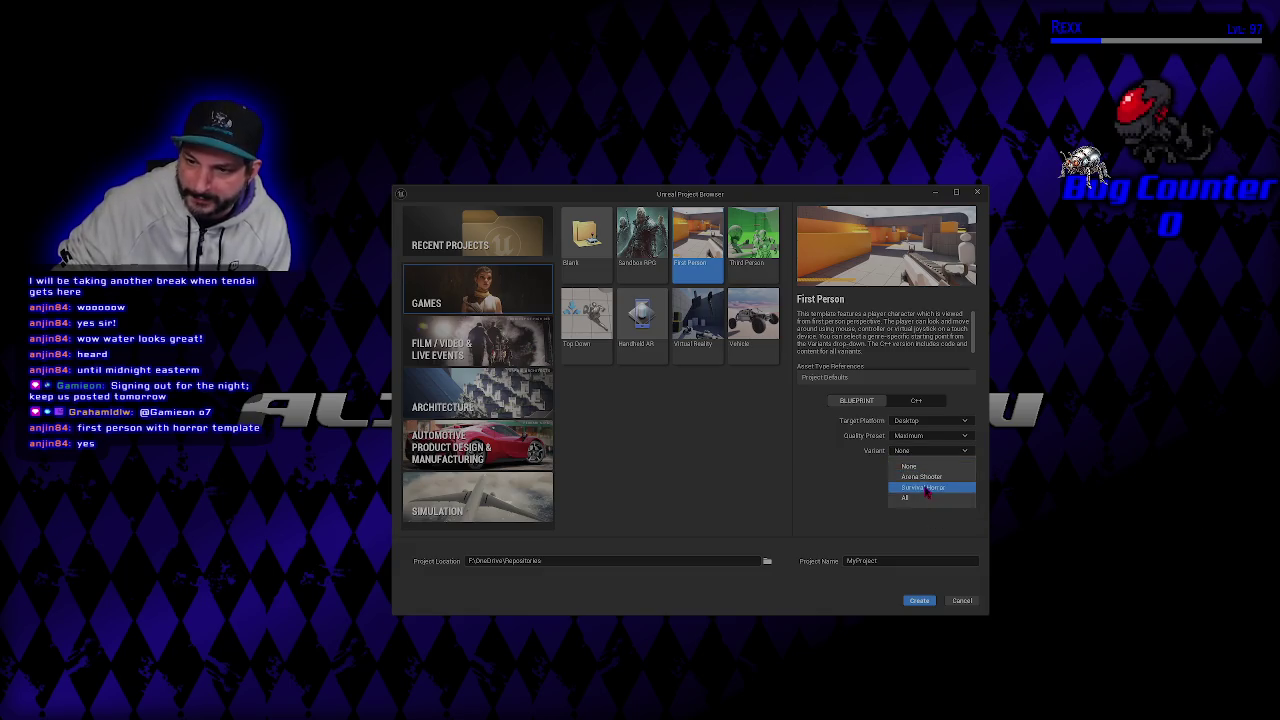
click(925, 488)
- Name the project LadderMovement and create it
click(891, 562)
text(La)
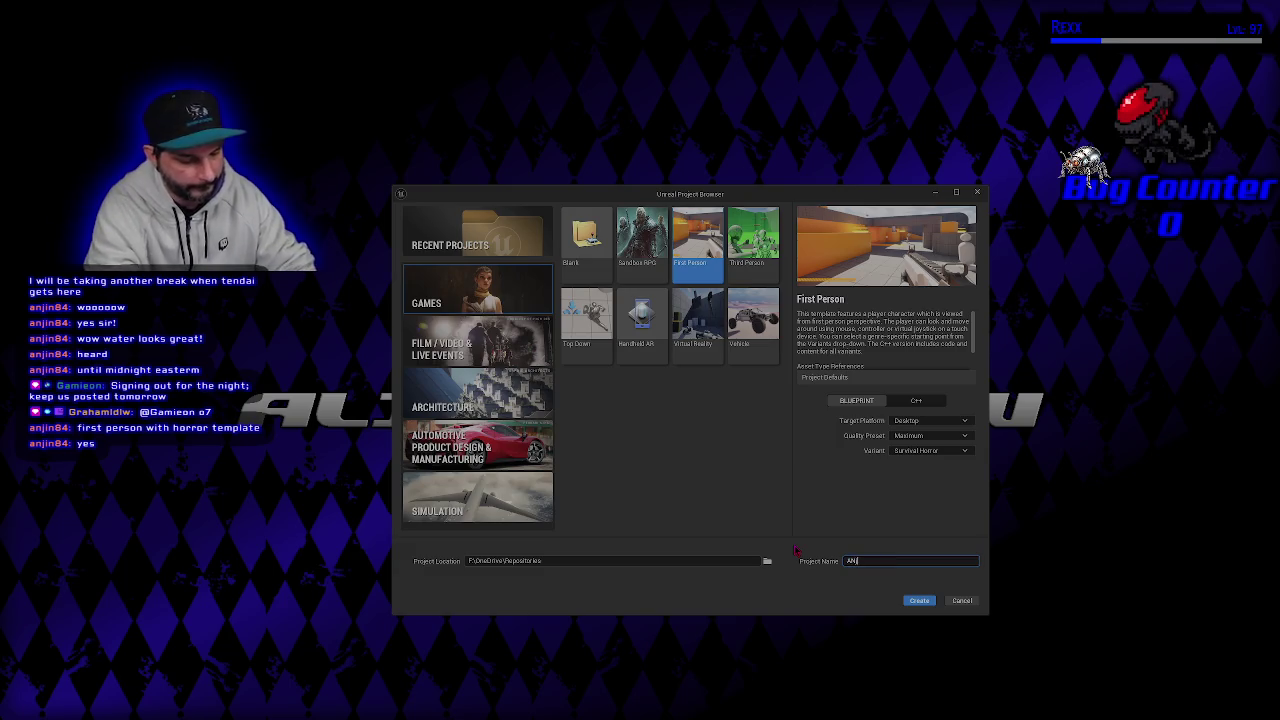
text(dder)
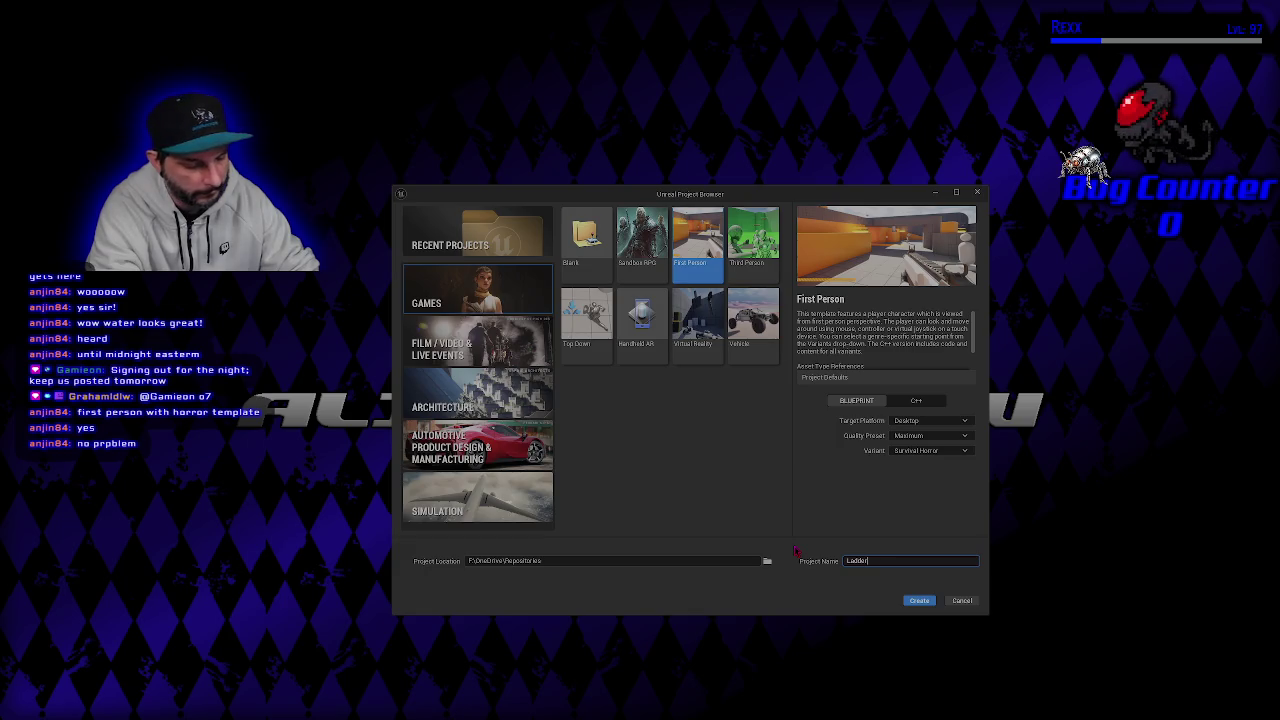
text(Movement)
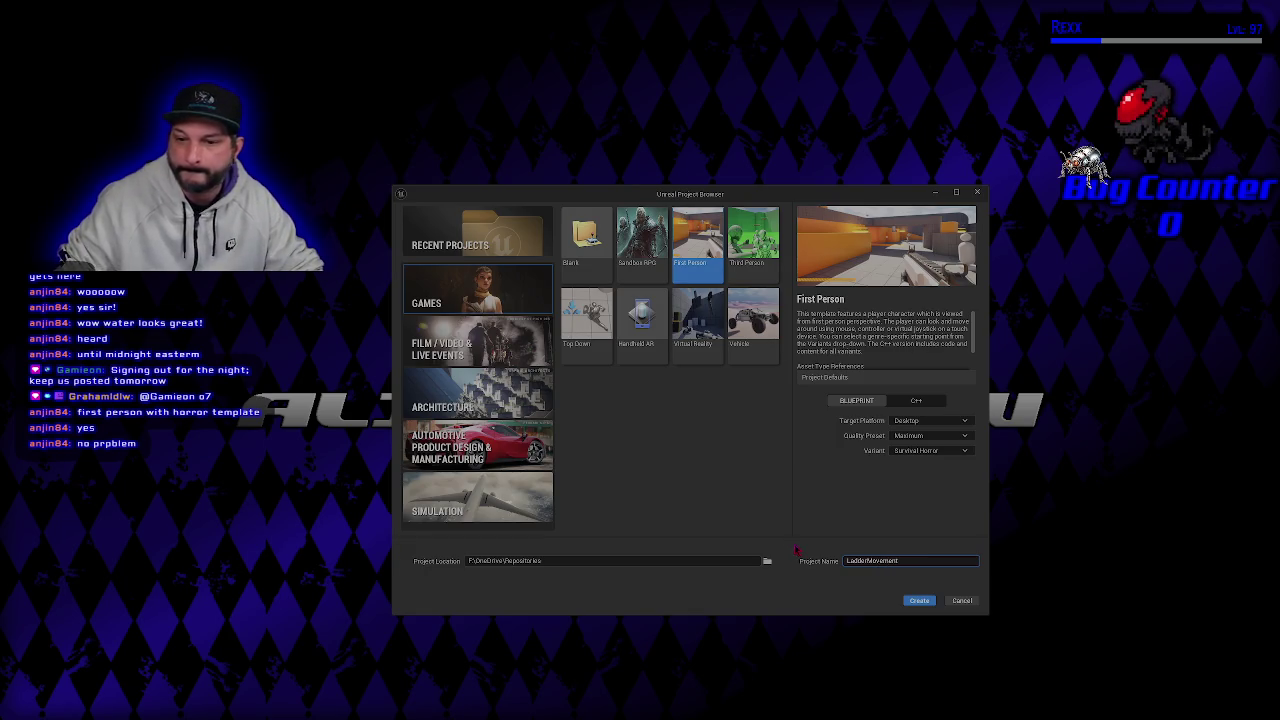
click(913, 601)
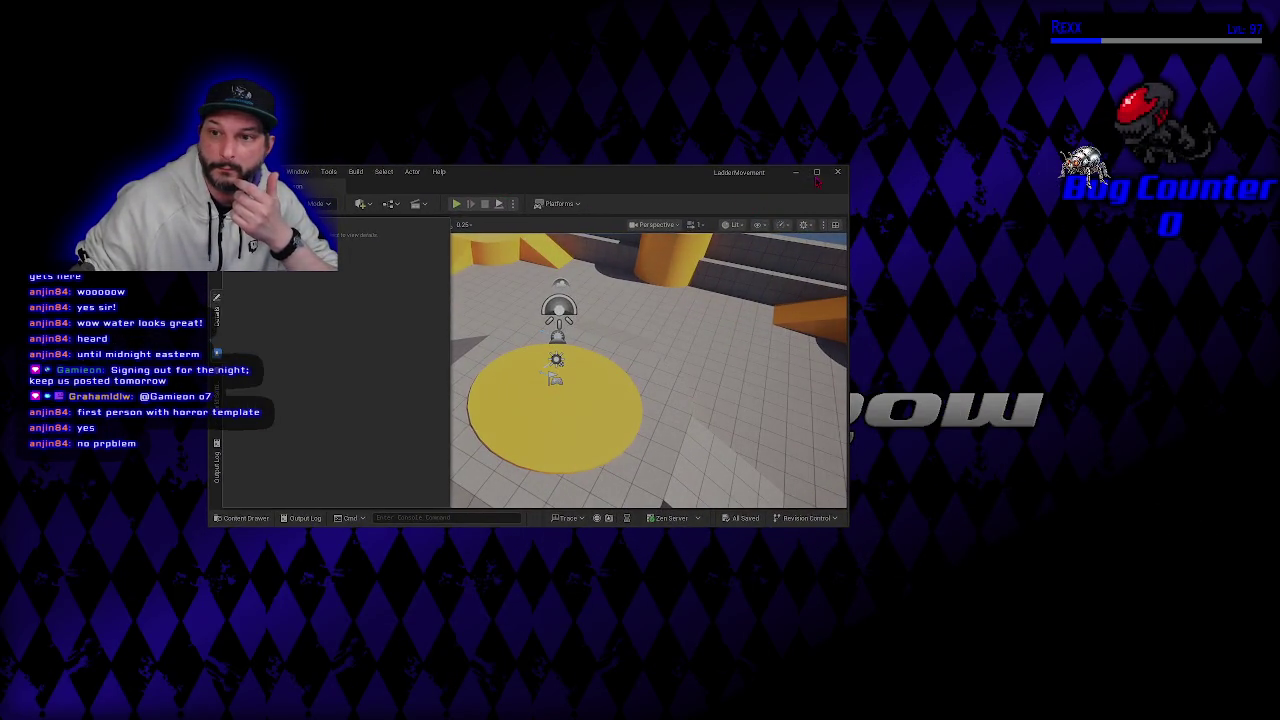
- Maximize the editor, then playtest the level, walking toward the ramp, wall and pillar
click(816, 176)
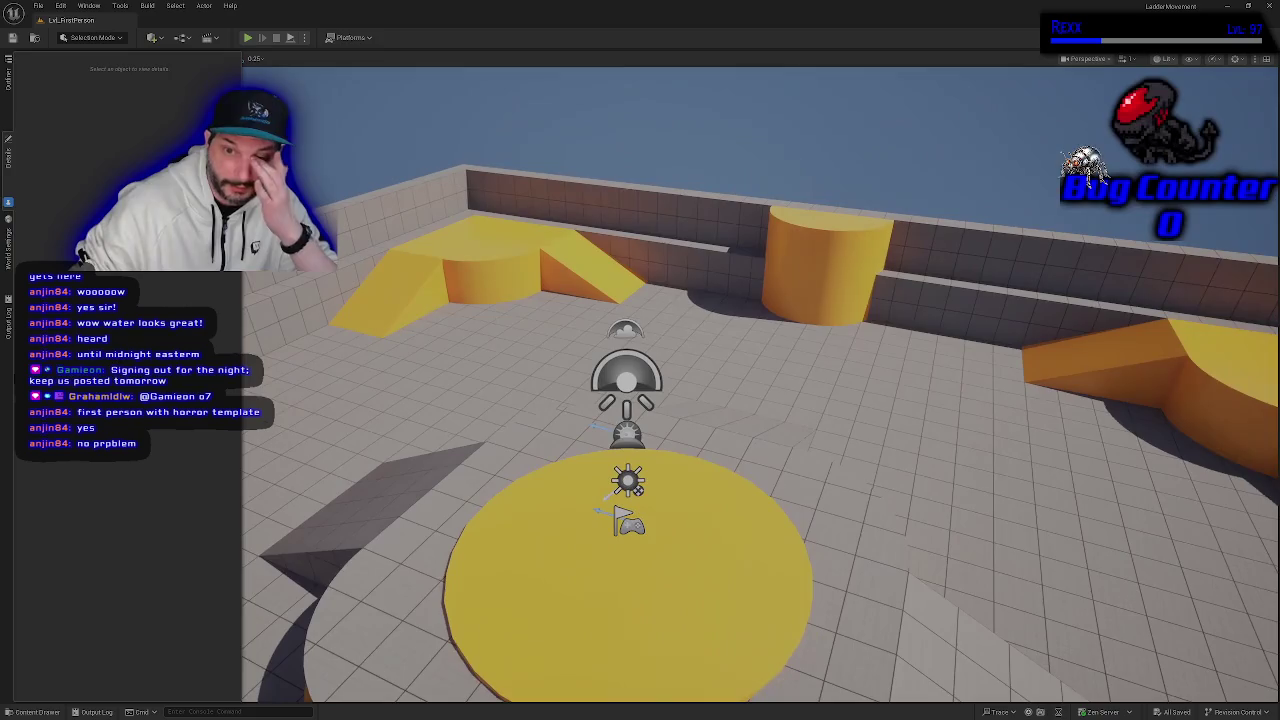
drag(553, 363, 343, 121)
click(249, 38)
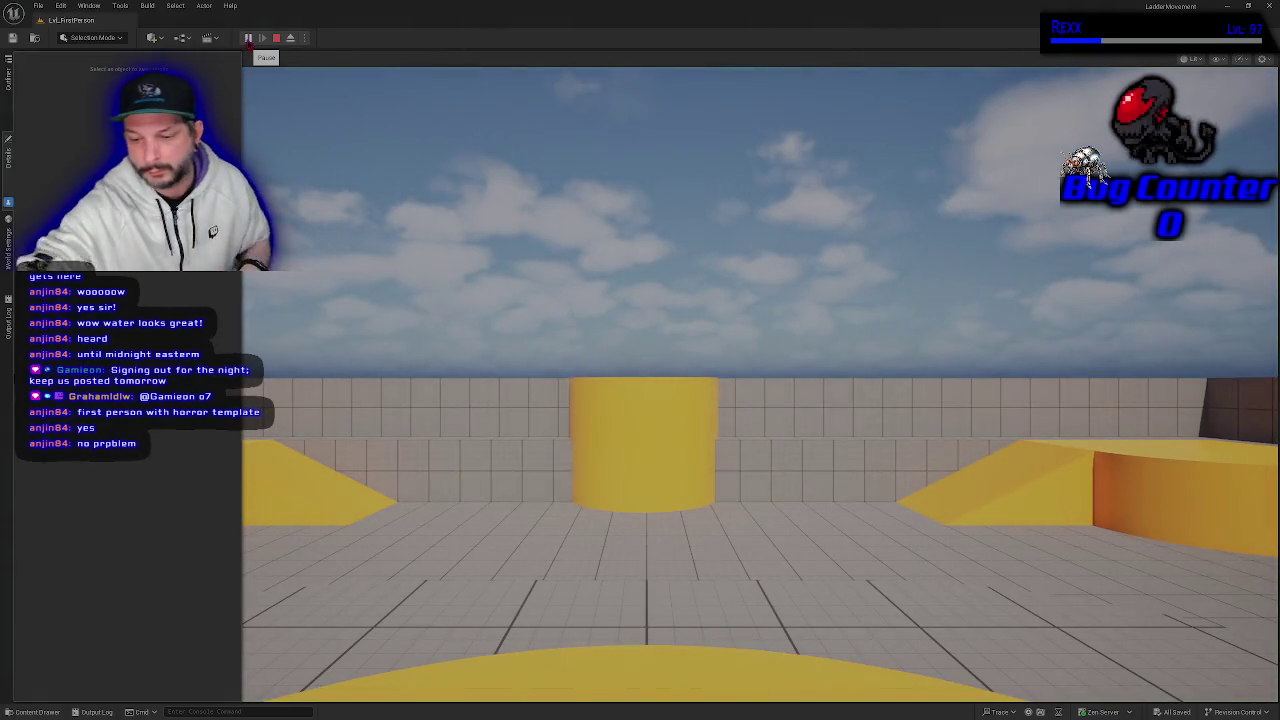
click(449, 300)
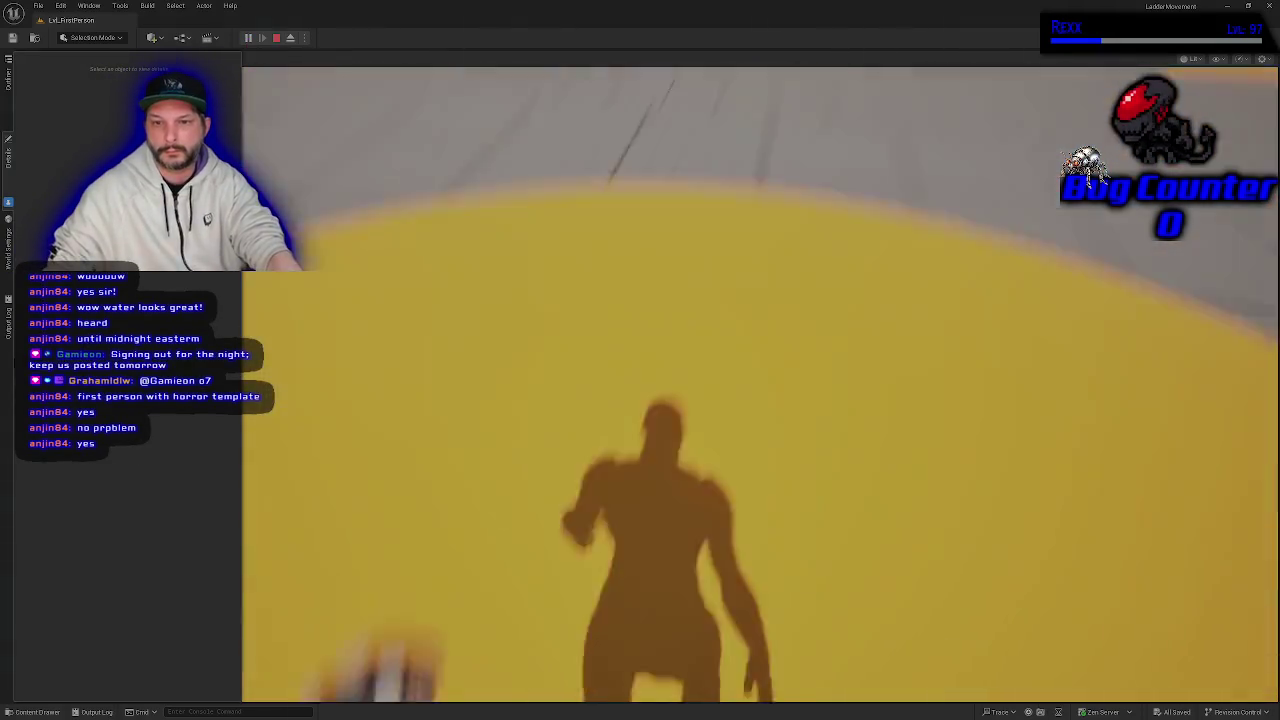
key(w)
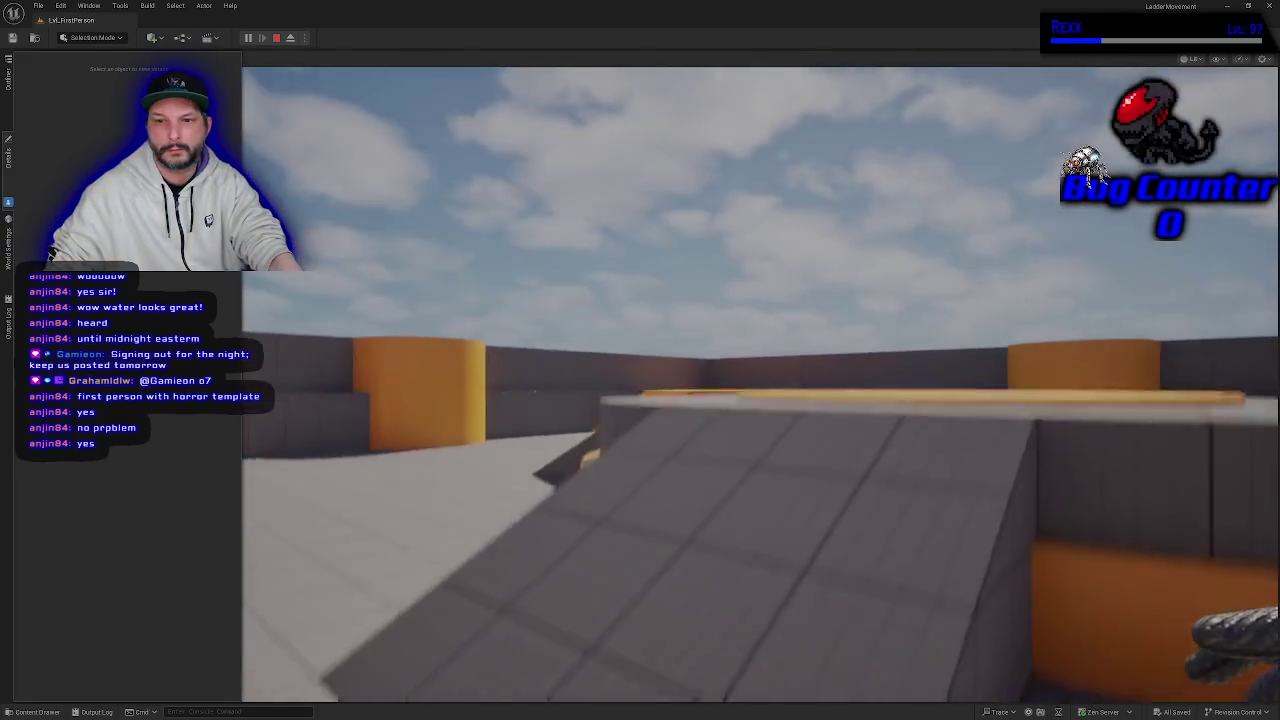
key(w)
key(w)
- Stop the playtest and open Lvl_Horror from the Variant_Horror folder in the Content Drawer
key(Escape)
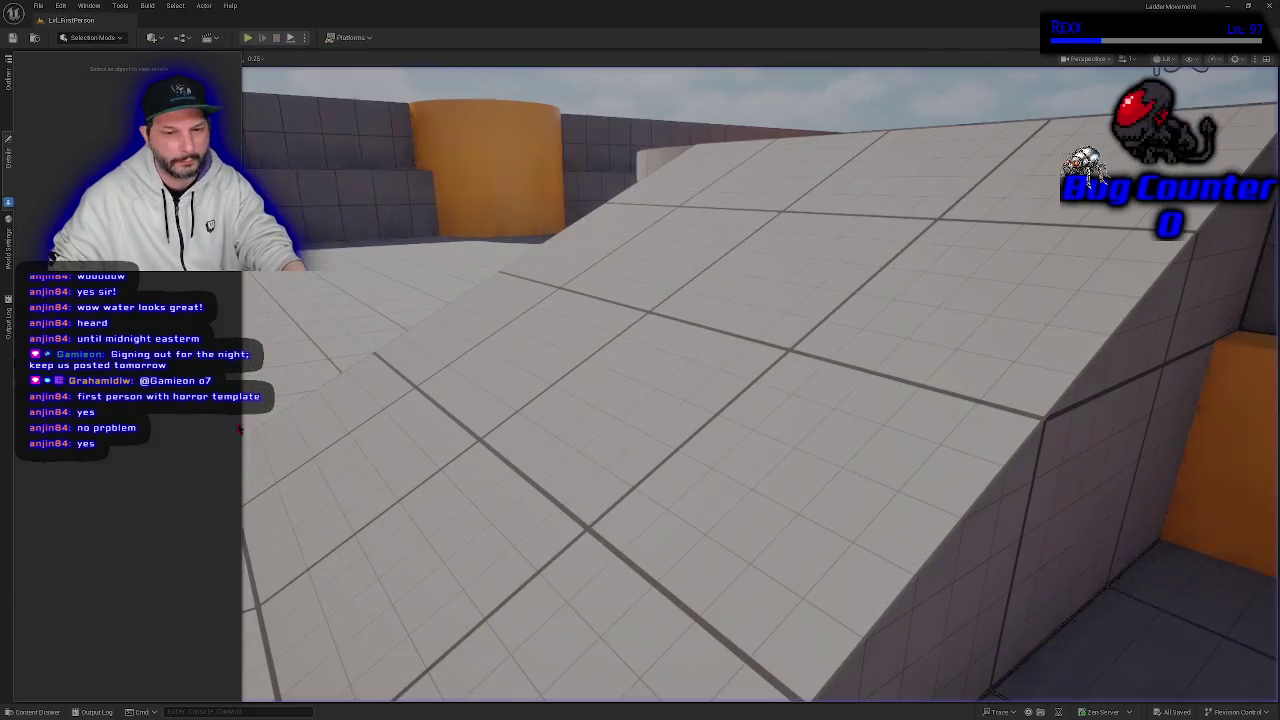
key(ctrl+space)
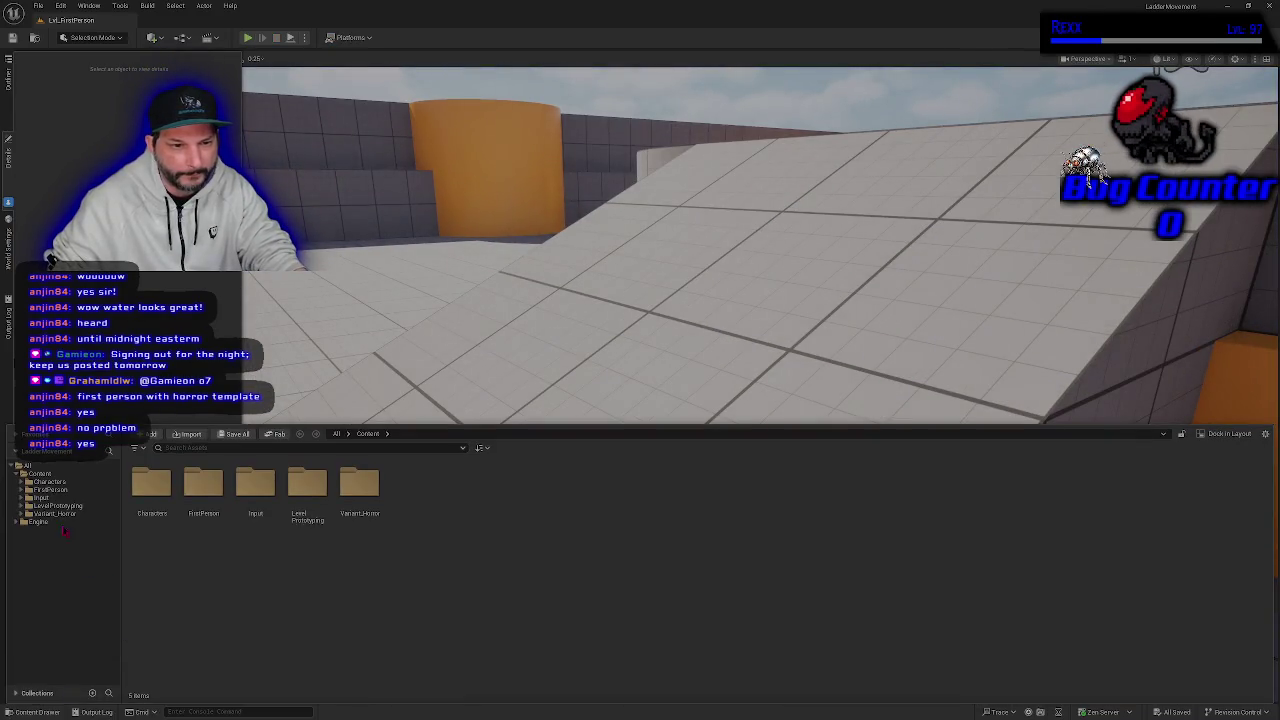
click(55, 514)
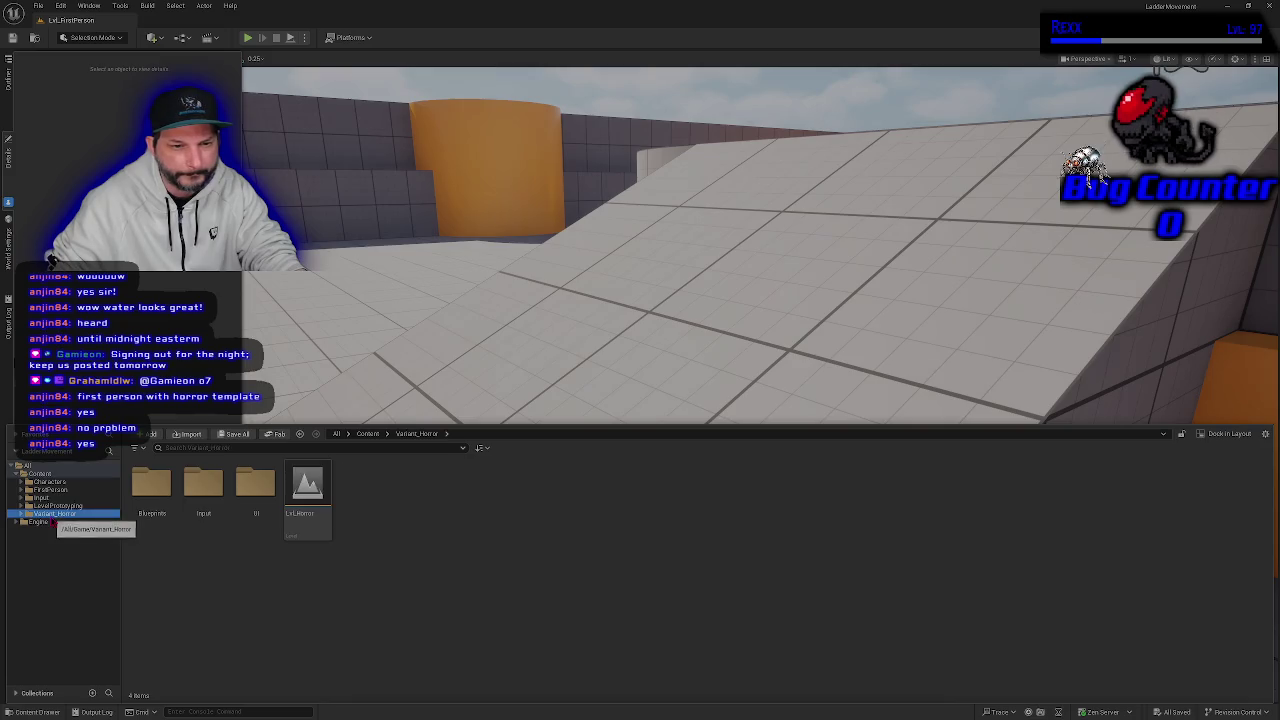
double_click(308, 522)
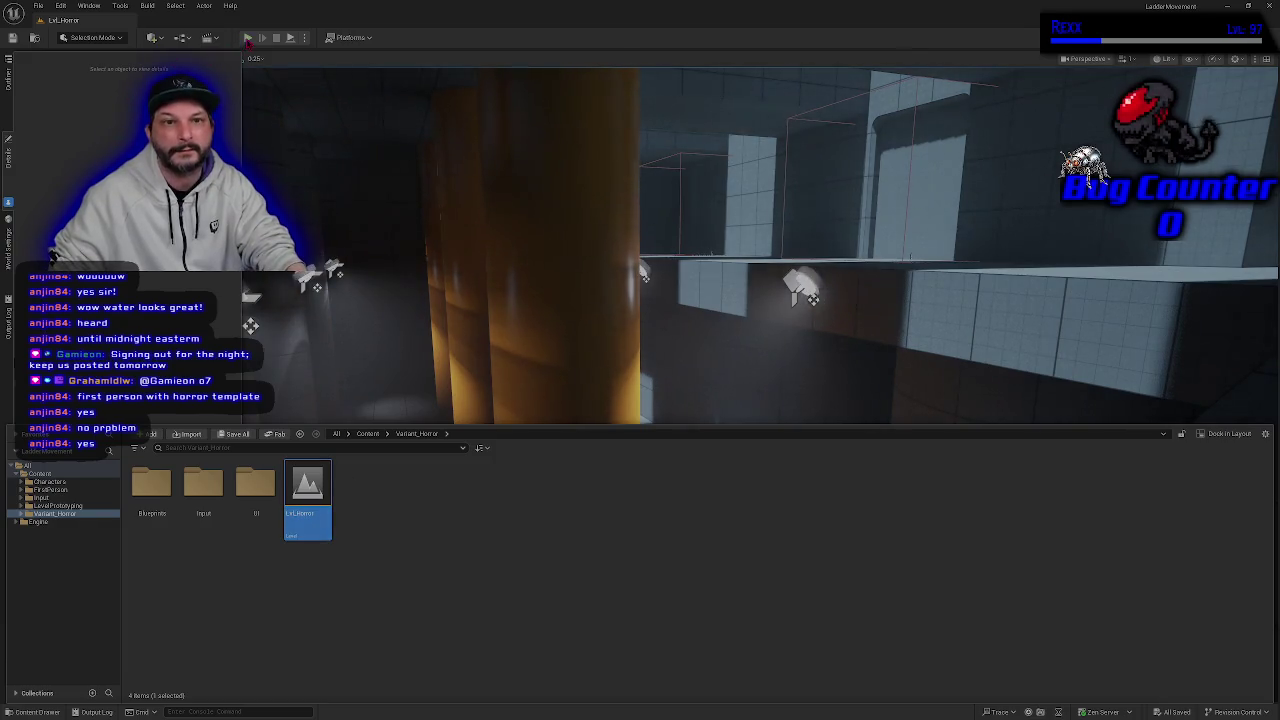
- Playtest LvlHorror, walking forward through the dark corridors, then stop play
click(247, 38)
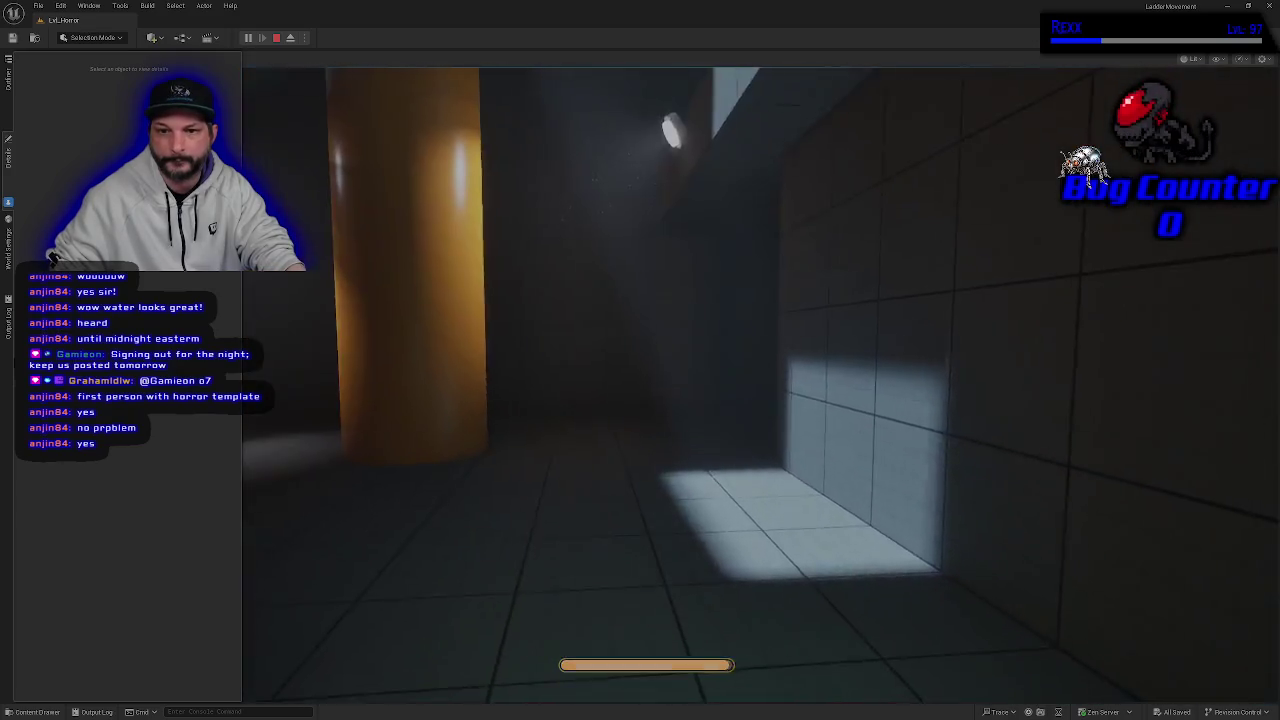
key(shift+w)
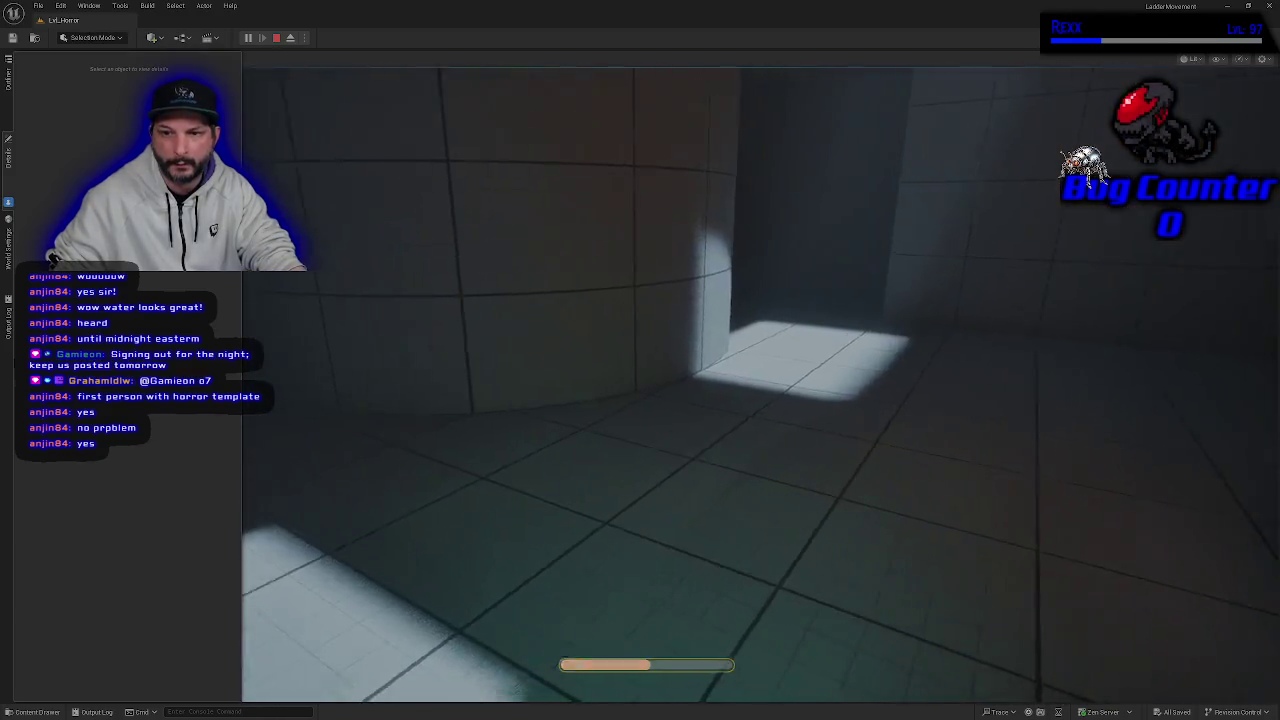
key(Escape)
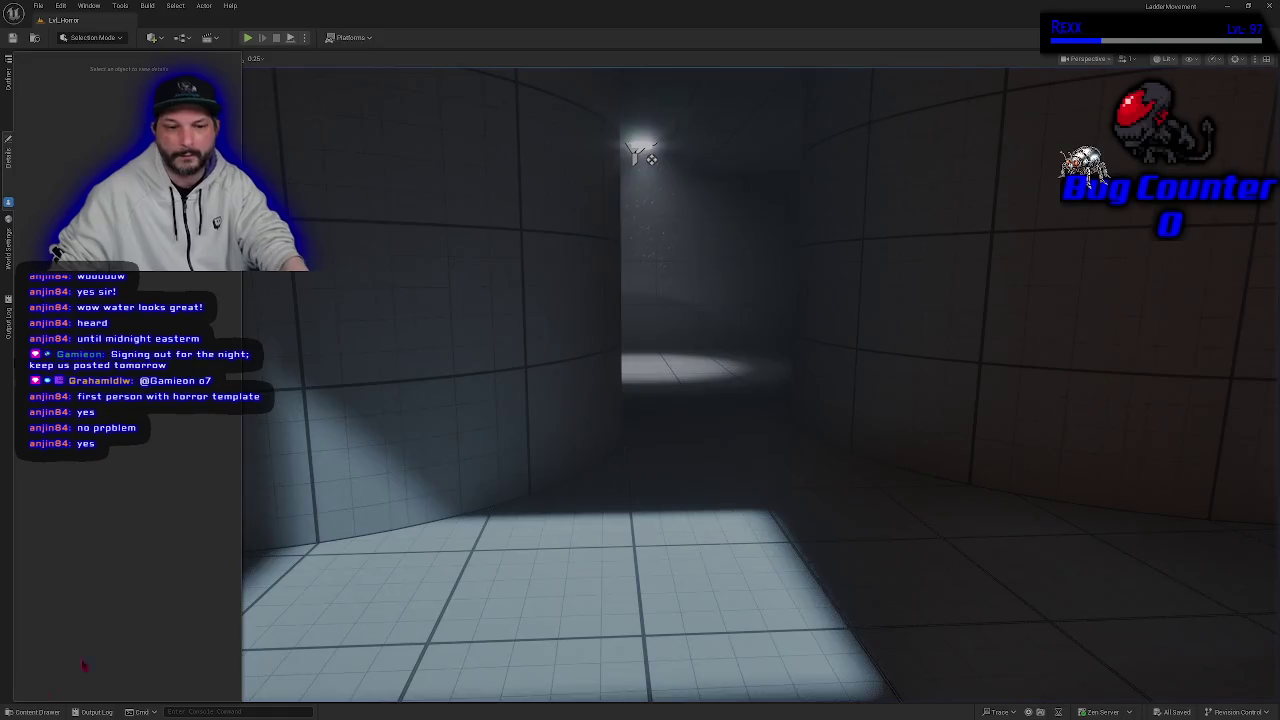
- Browse the Characters and FirstPerson folders and search 'ladder', finding no ladder asset
click(35, 712)
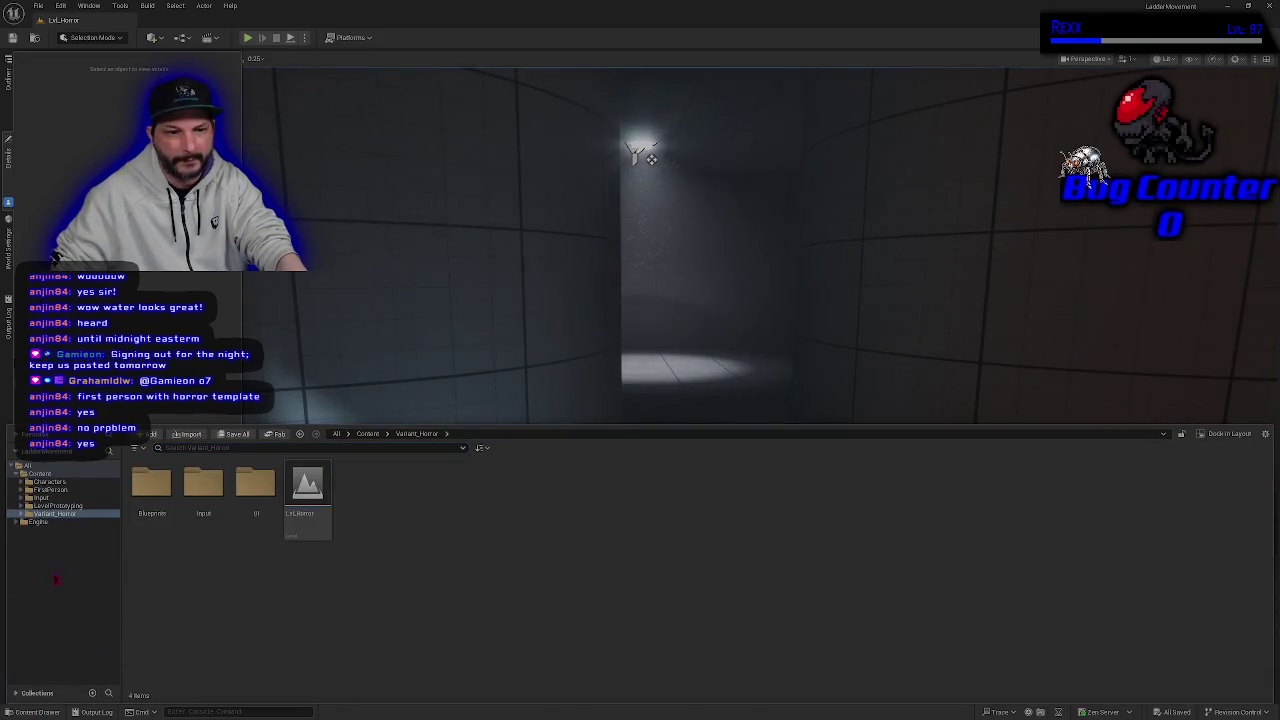
click(49, 482)
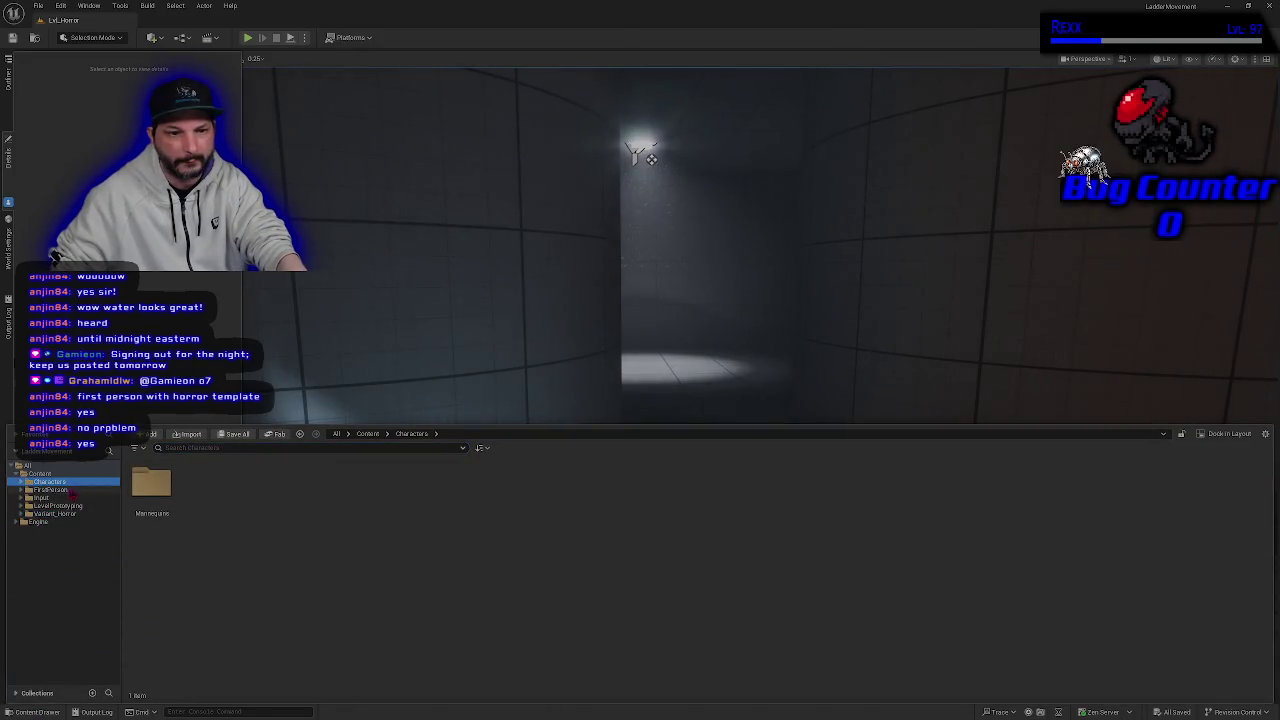
click(72, 491)
click(58, 475)
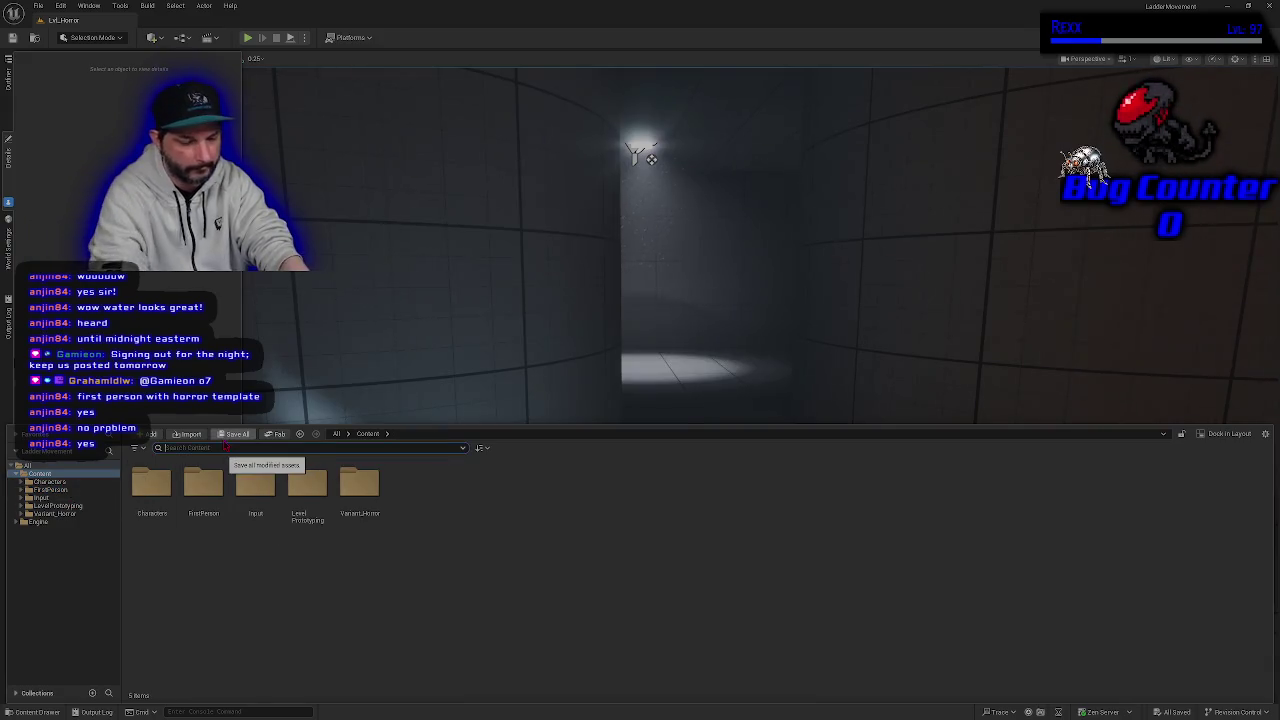
text(ladder)
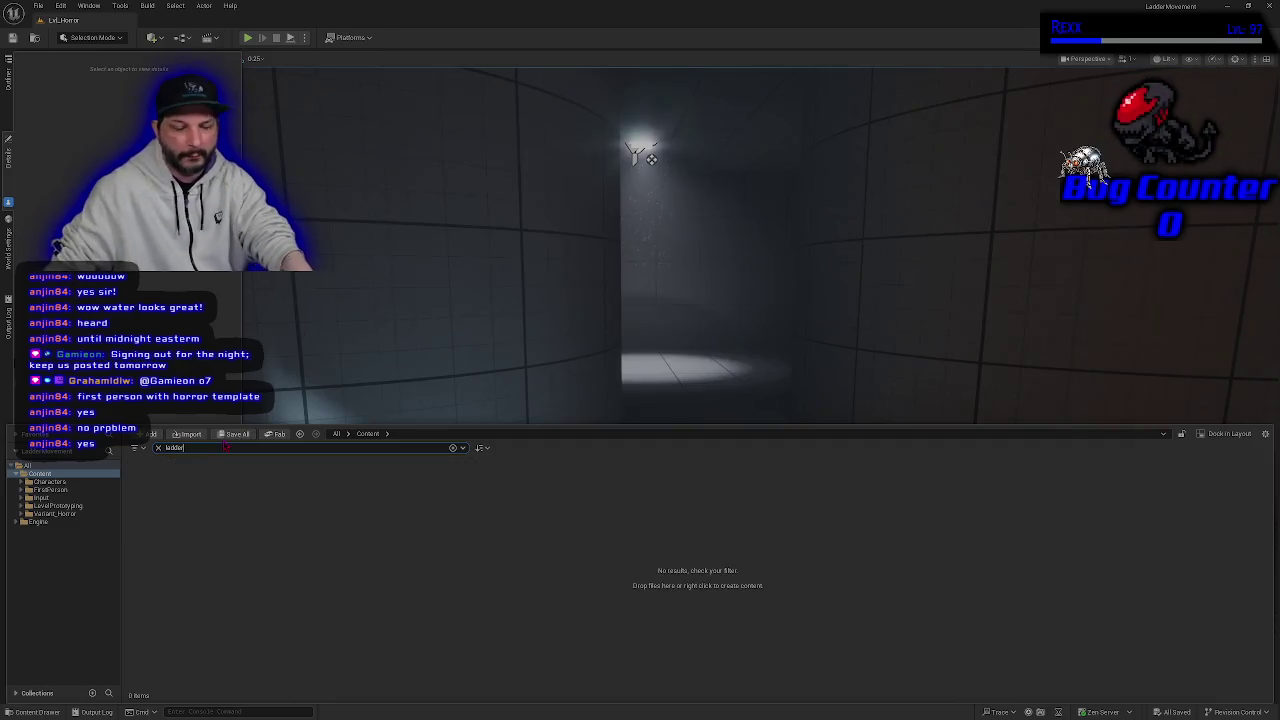
key(BackSpace)
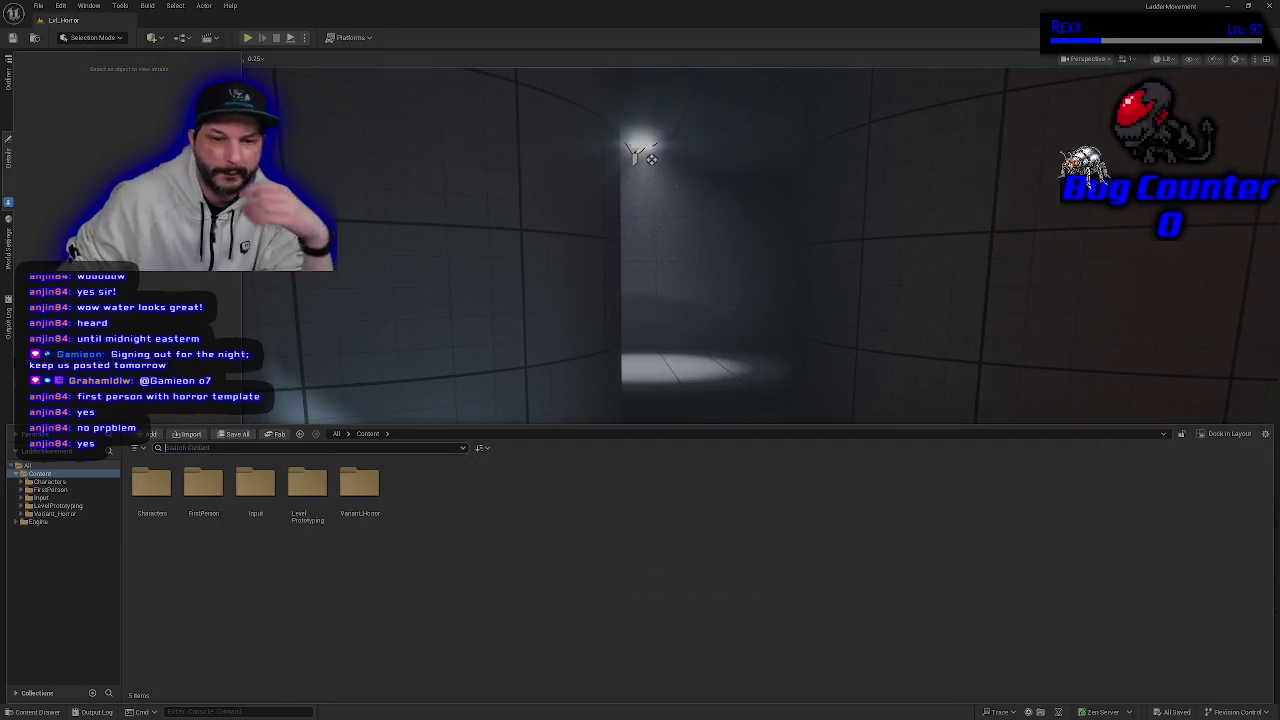
right_click(361, 351)
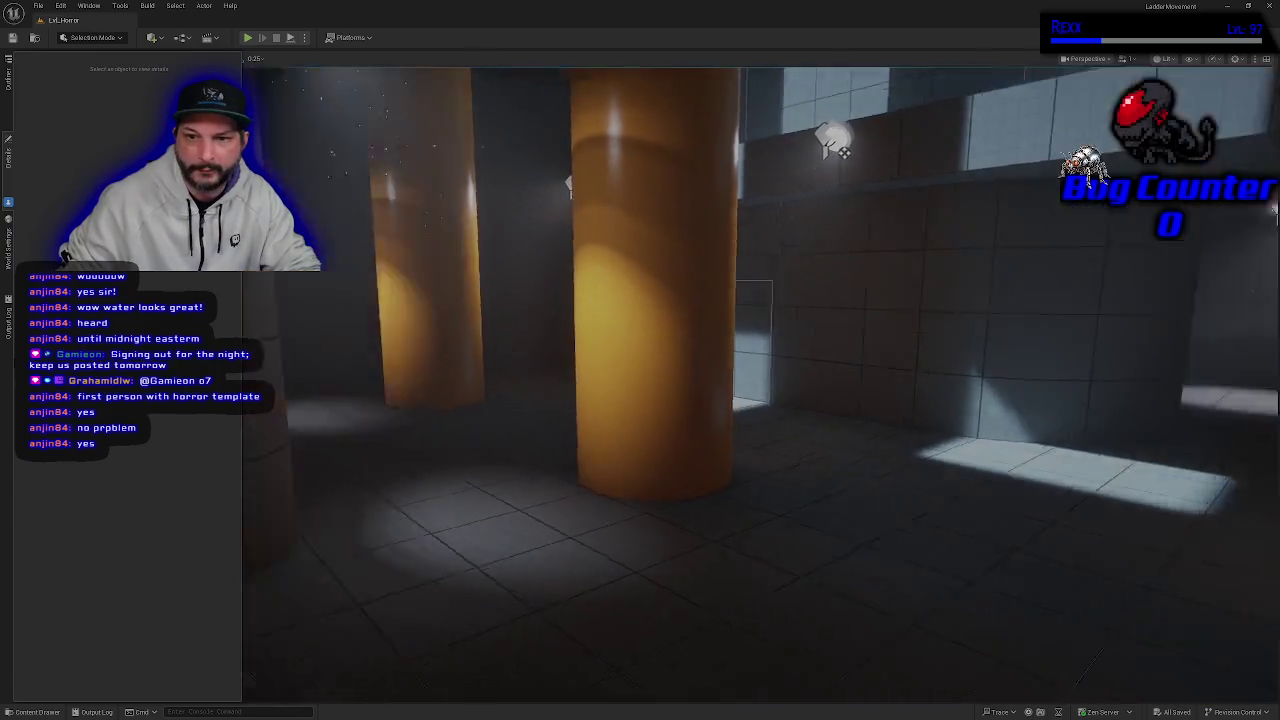
- Fly the camera past the orange pillars into the dark corridor and toward the player start
key(w)
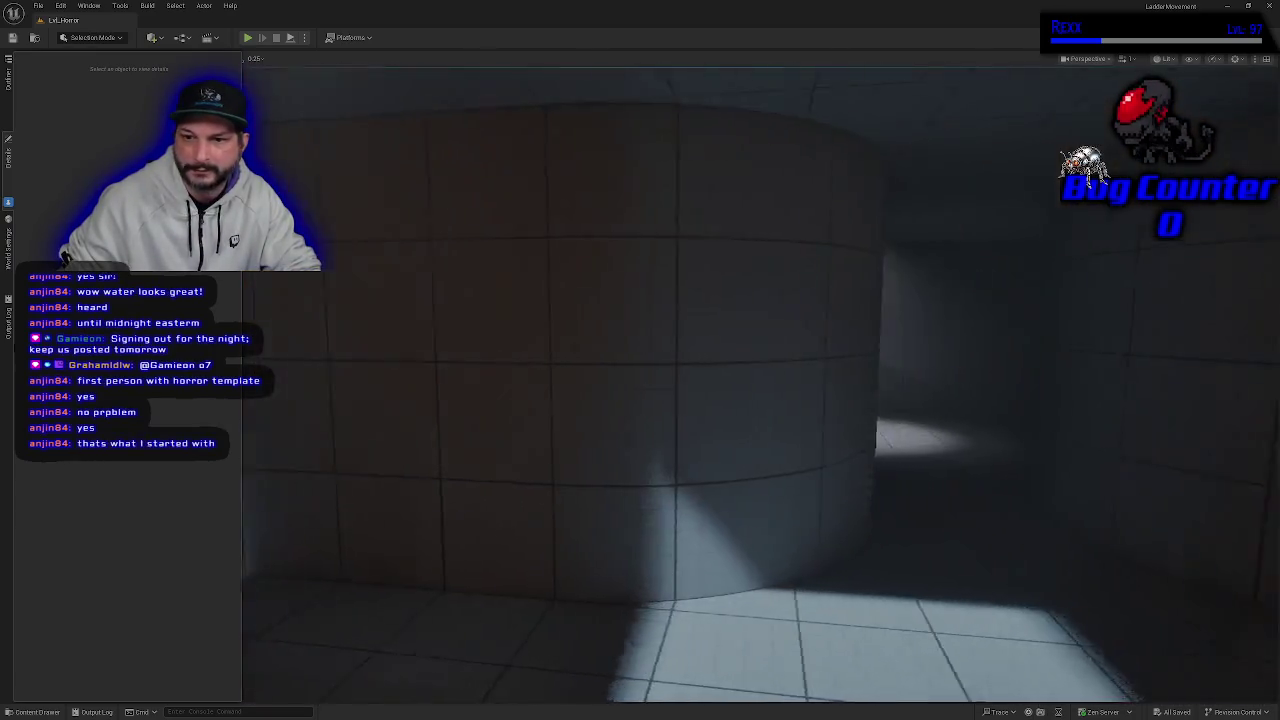
key(w)
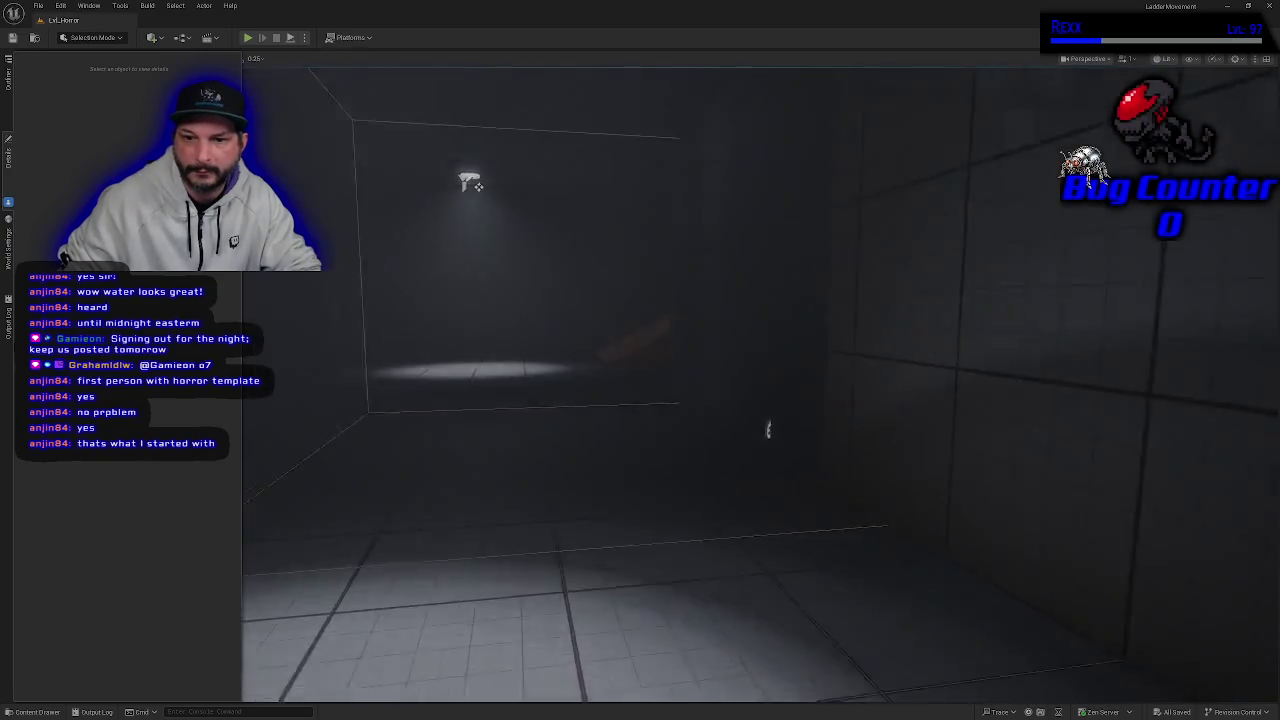
key(s)
key(ctrl+space)
key(ctrl+space)
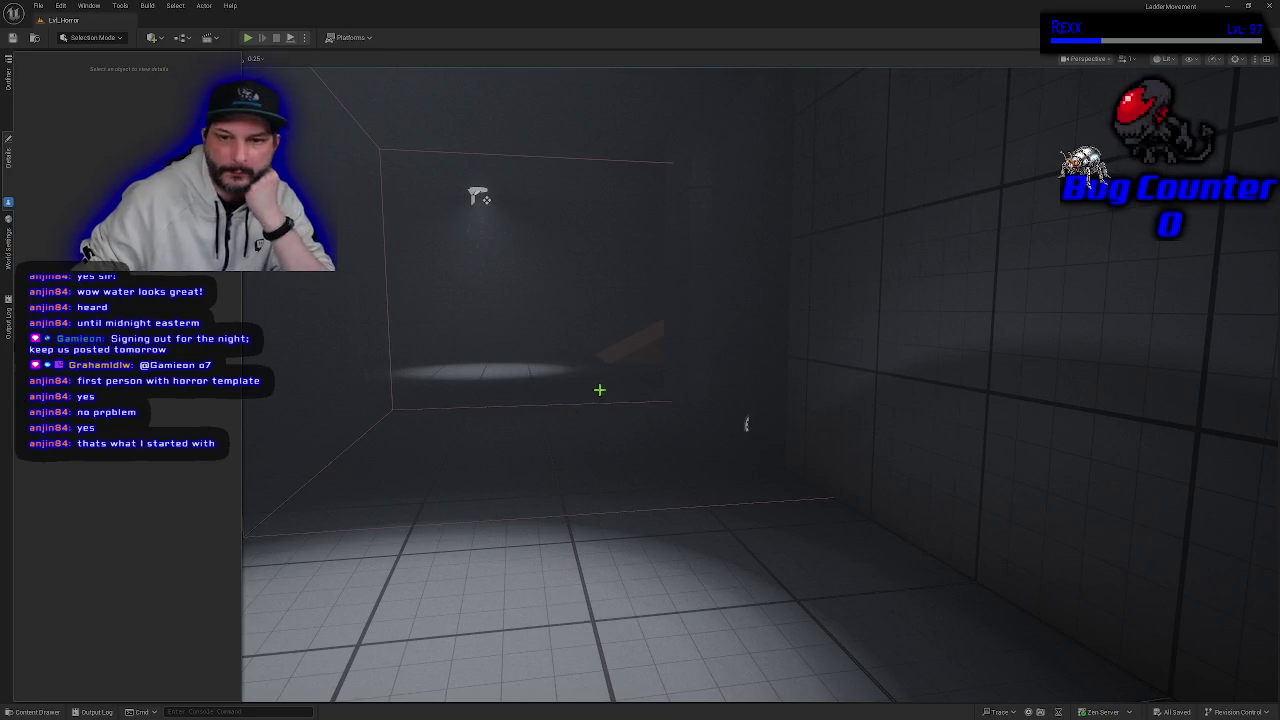
key(w)
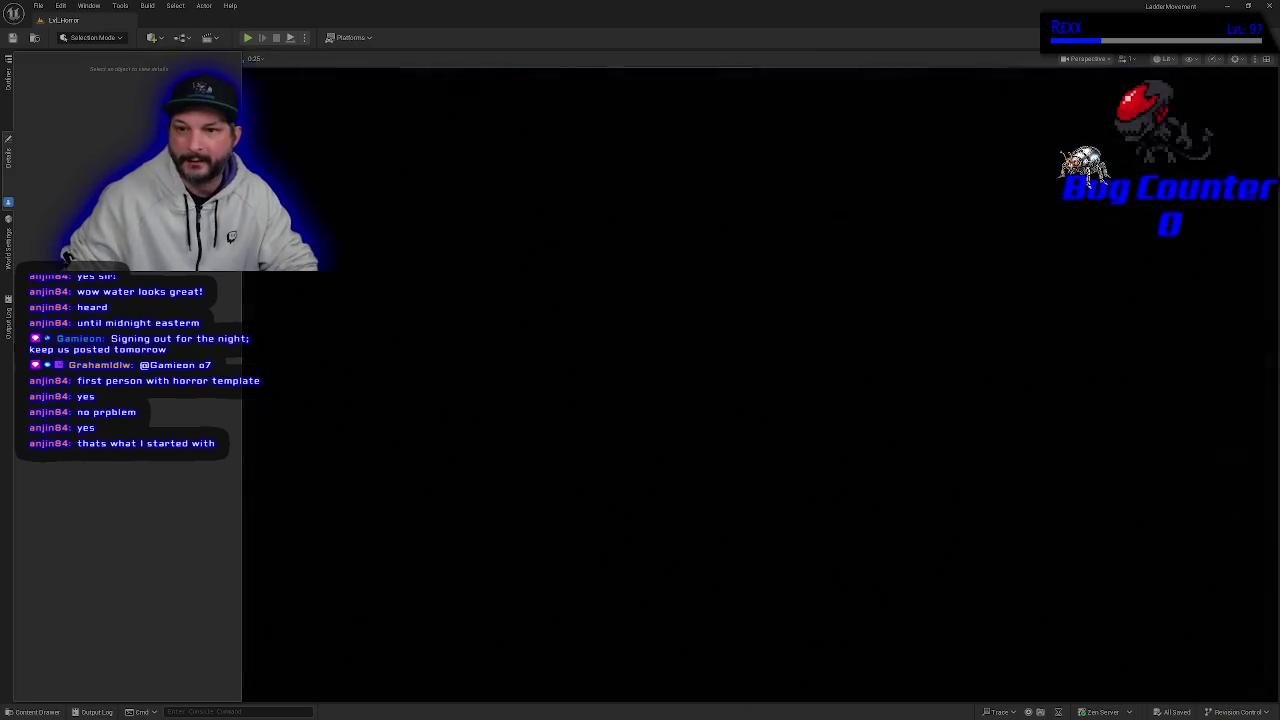
key(w)
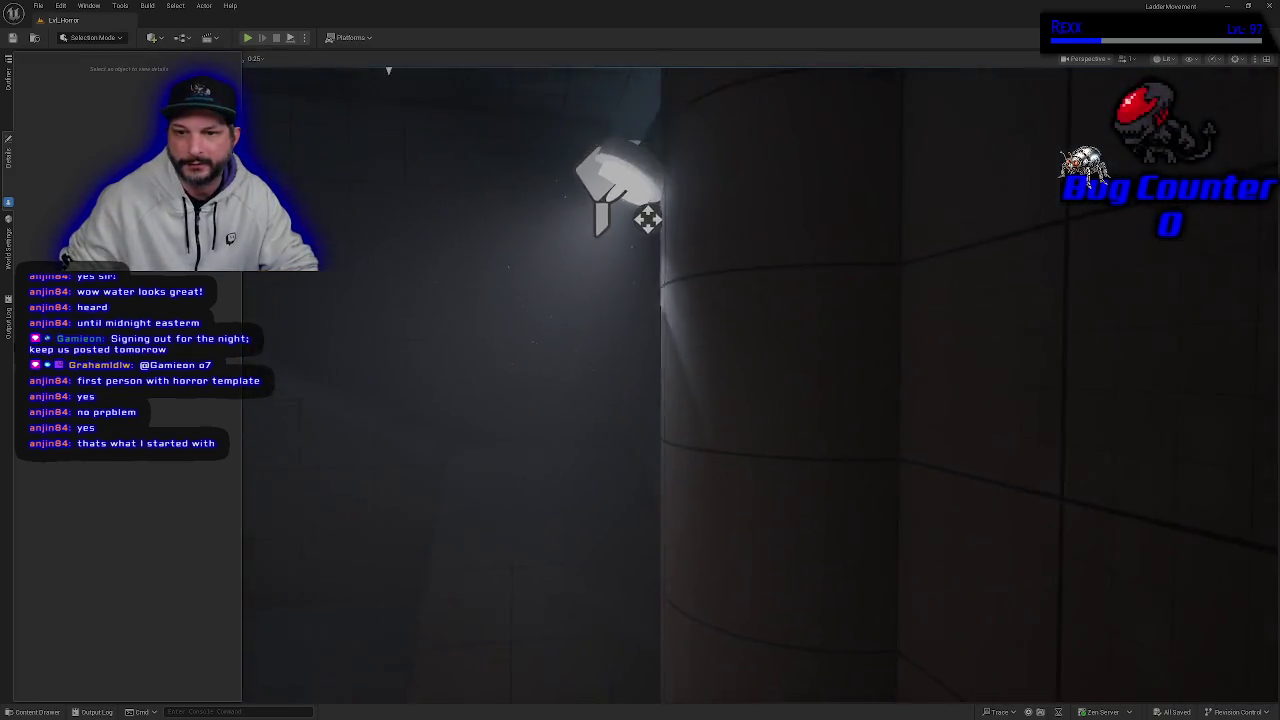
- Fly through the lit tiled corridor past the raised blocks into the room, then start Play
key(w)
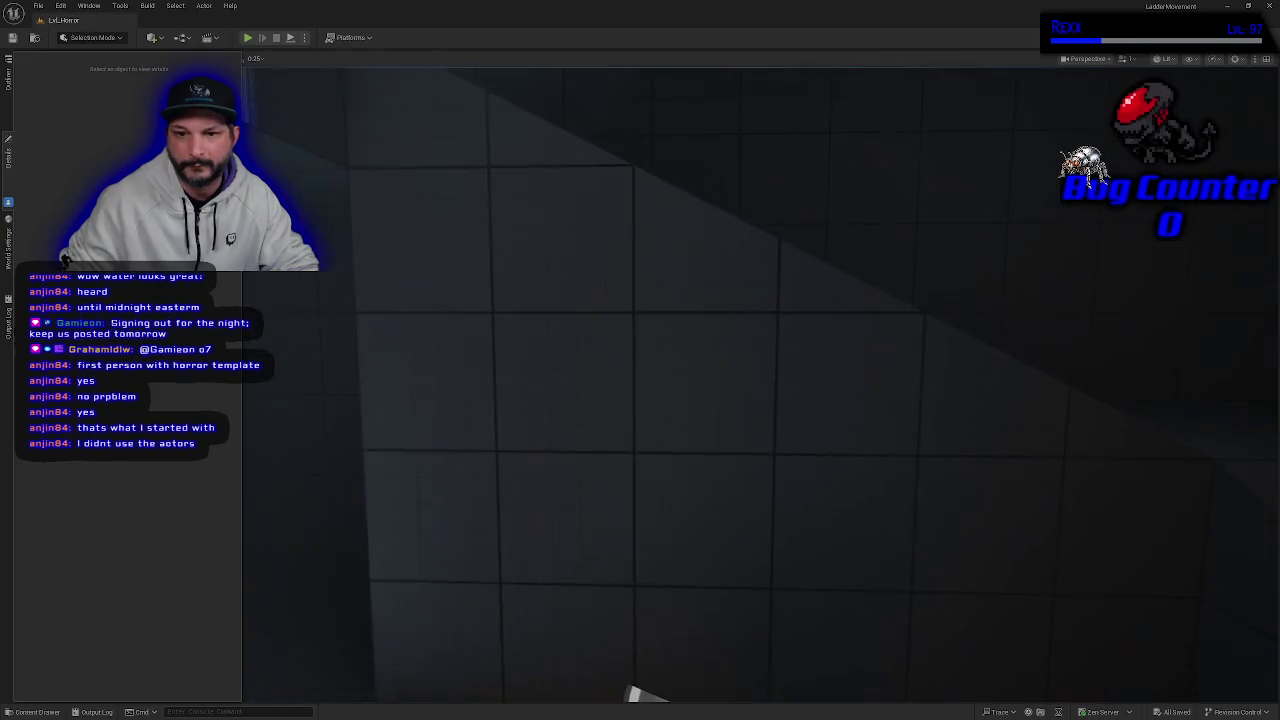
key(w)
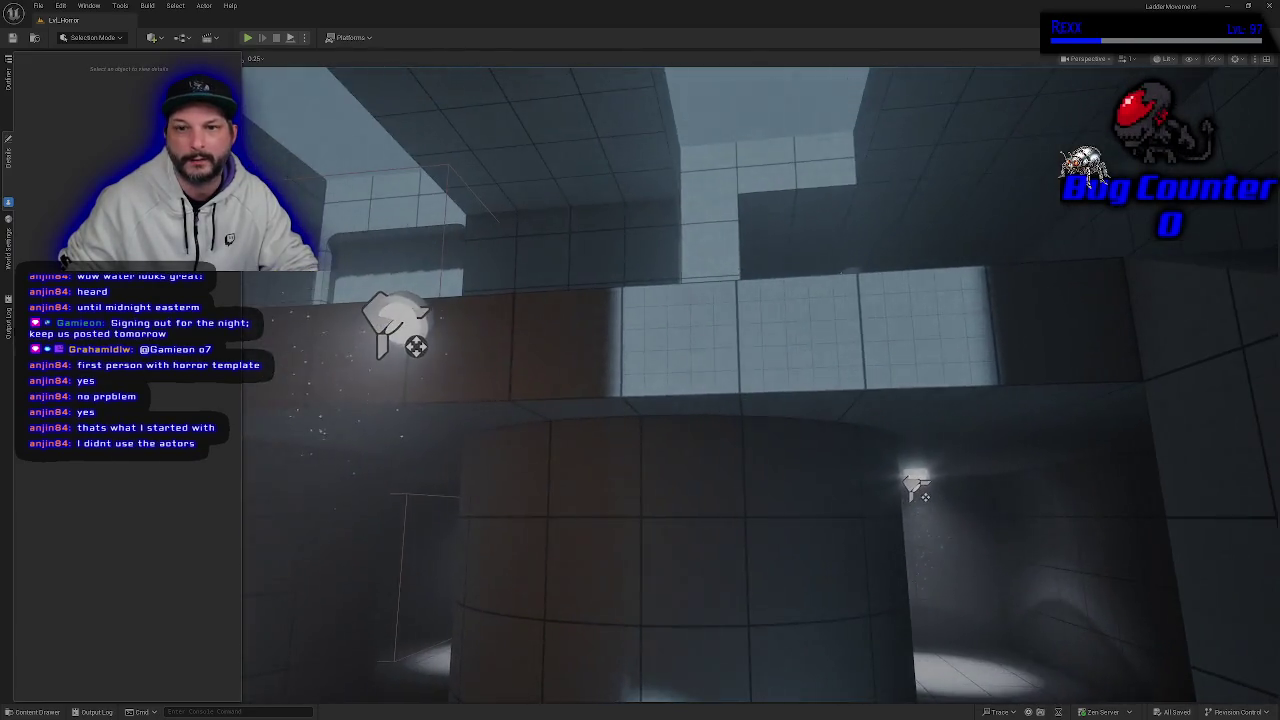
key(w)
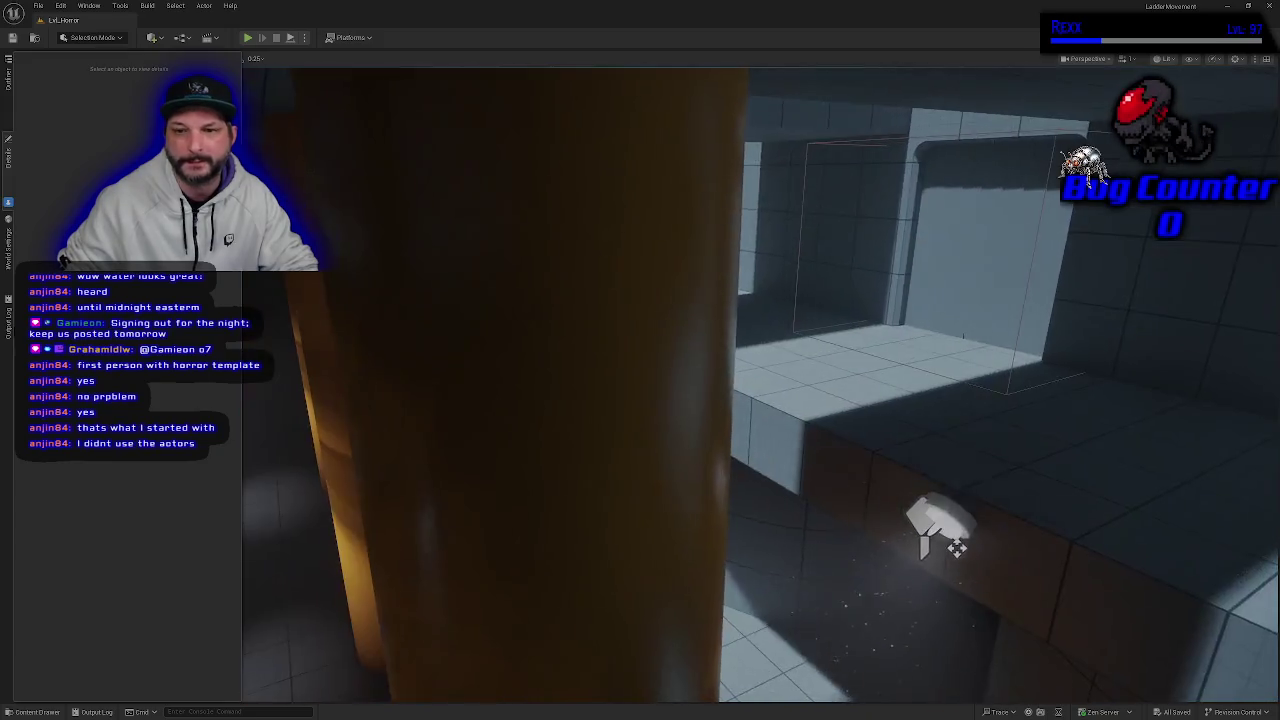
key(w)
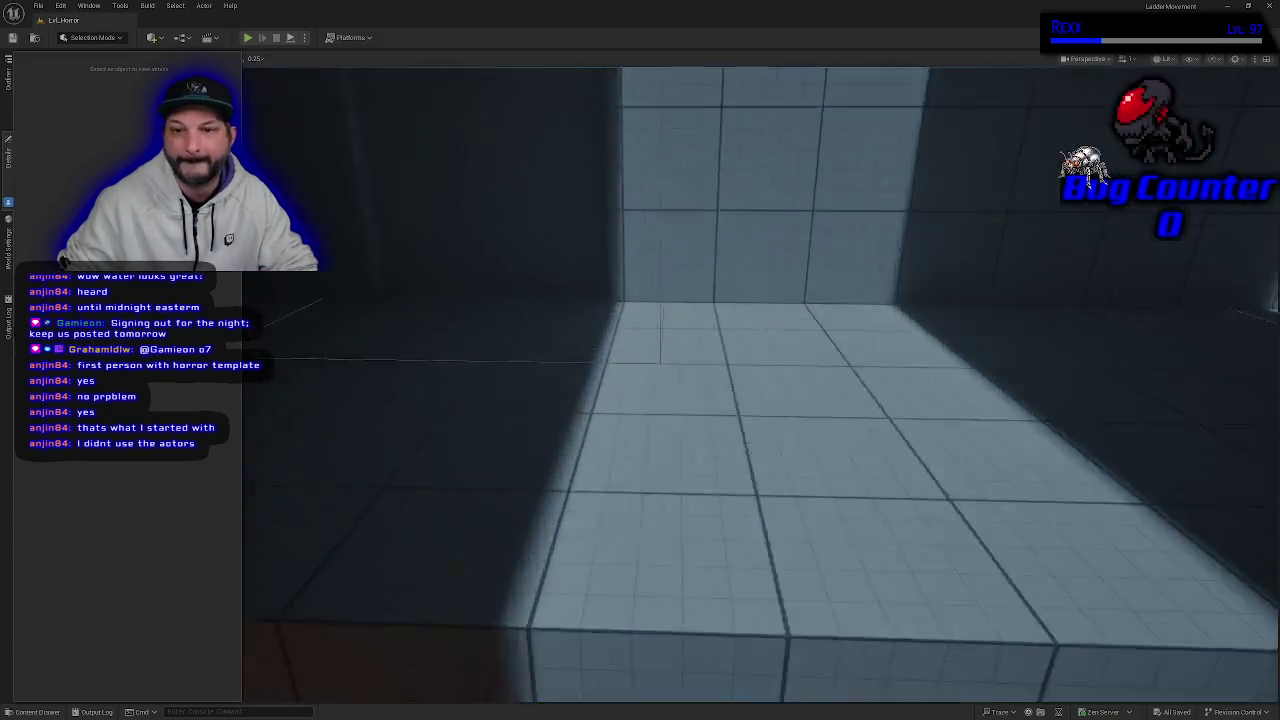
key(w)
key(w)
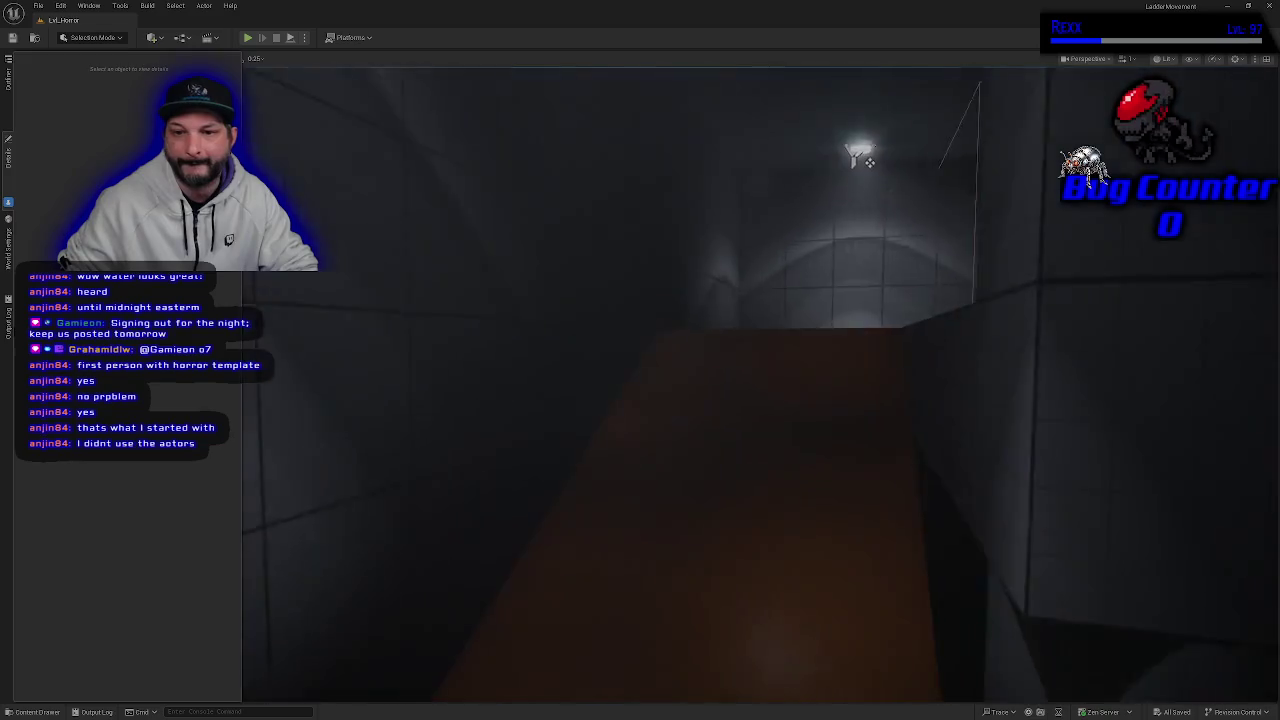
key(w)
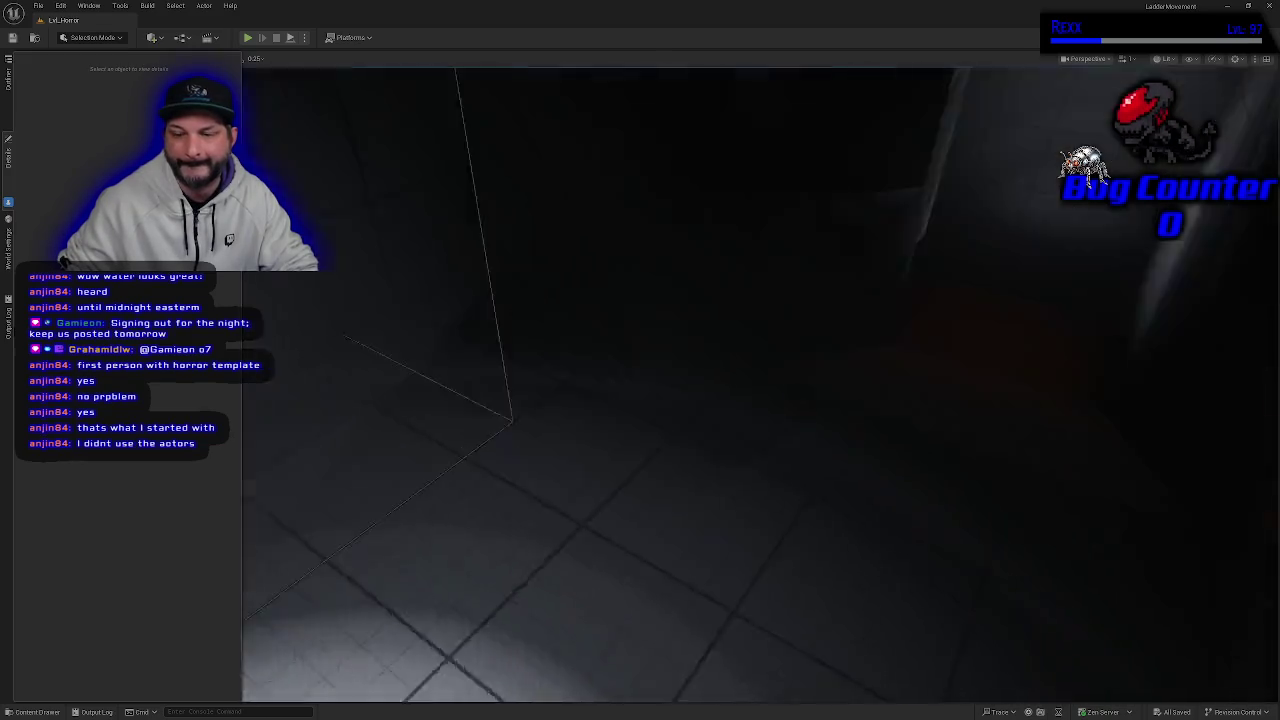
key(alt+p)
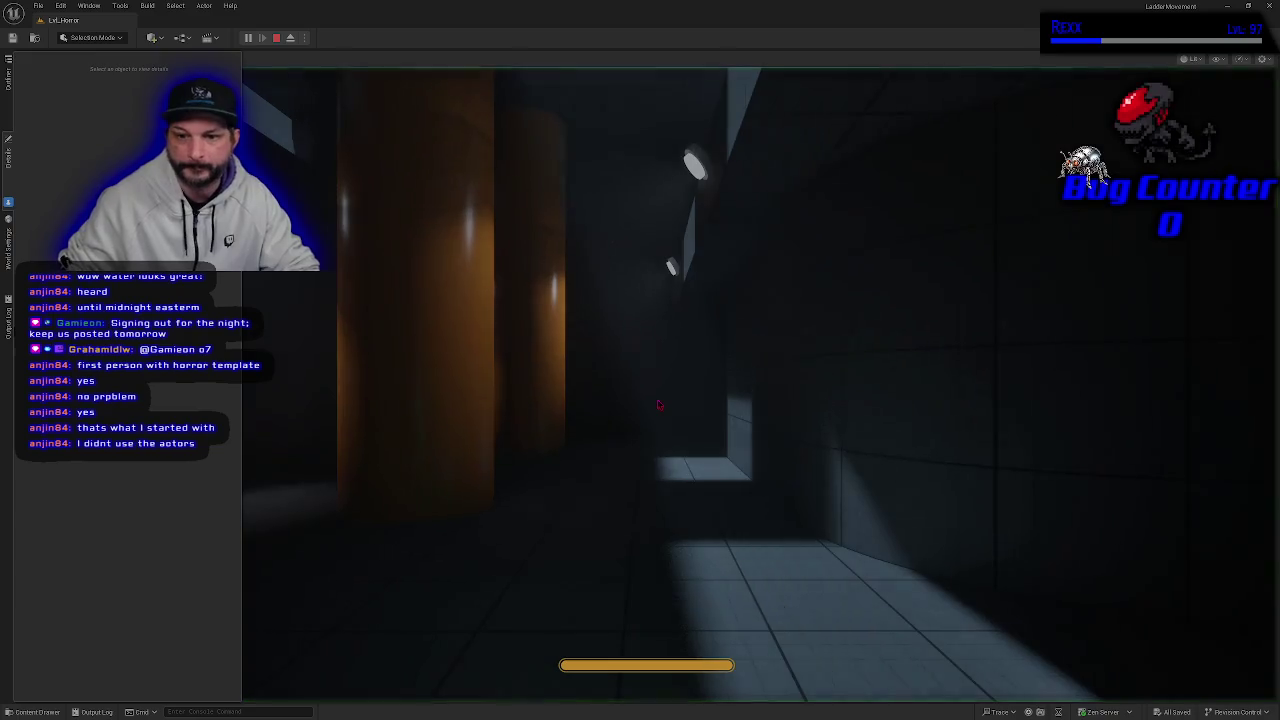
- Stop the playtest, fly through the tiled room, then replay the level and end it again
key(Escape)
mouse_move(665, 456)
mouse_down()
mouse_move(600, 412)
mouse_move(555, 346)
mouse_move(1048, 667)
mouse_move(980, 662)
mouse_up()
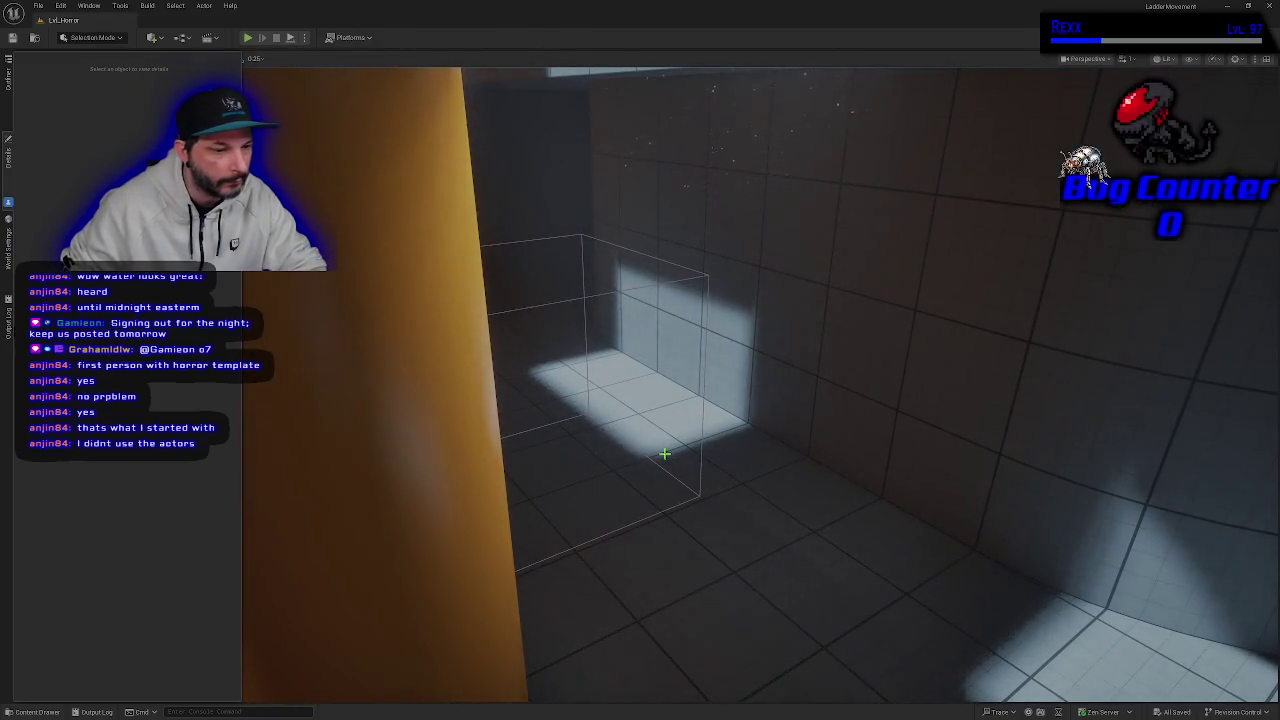
mouse_move(651, 514)
mouse_down()
mouse_move(615, 500)
mouse_move(650, 530)
mouse_up()
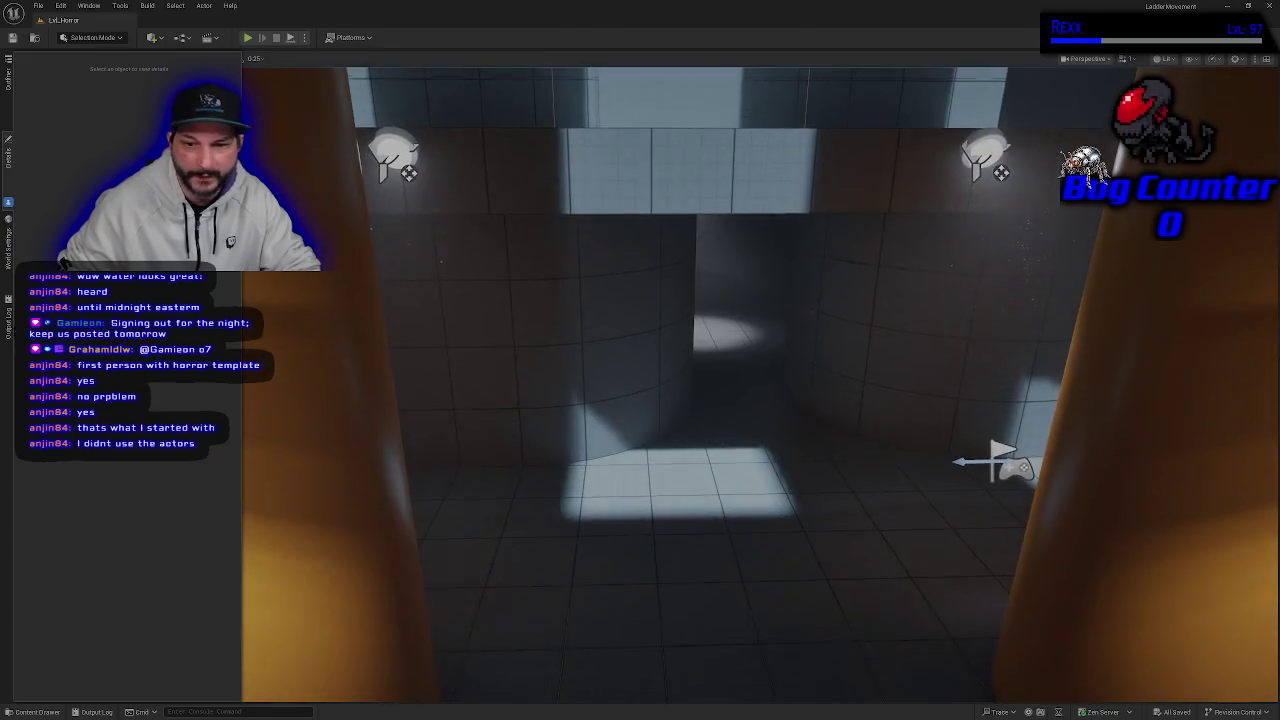
click(247, 37)
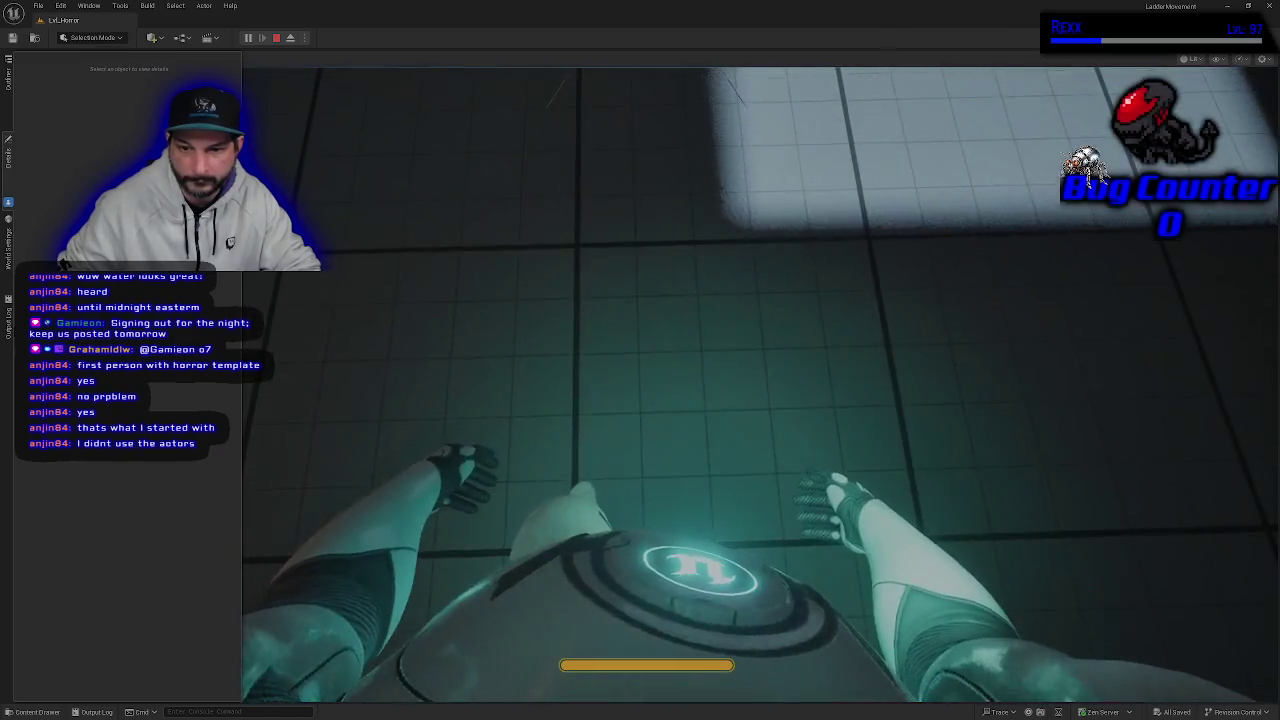
key(Escape)
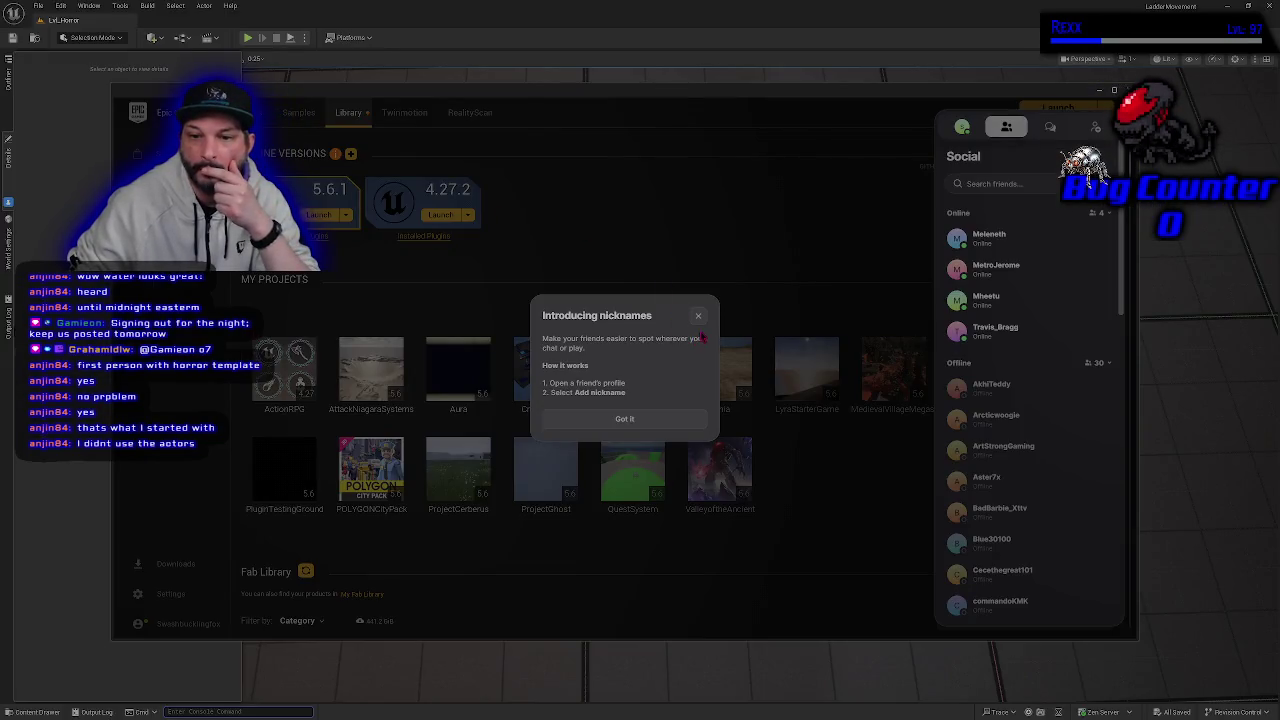
- Dismiss the nicknames announcement and friends list, and search the library for 'ladder'
click(699, 317)
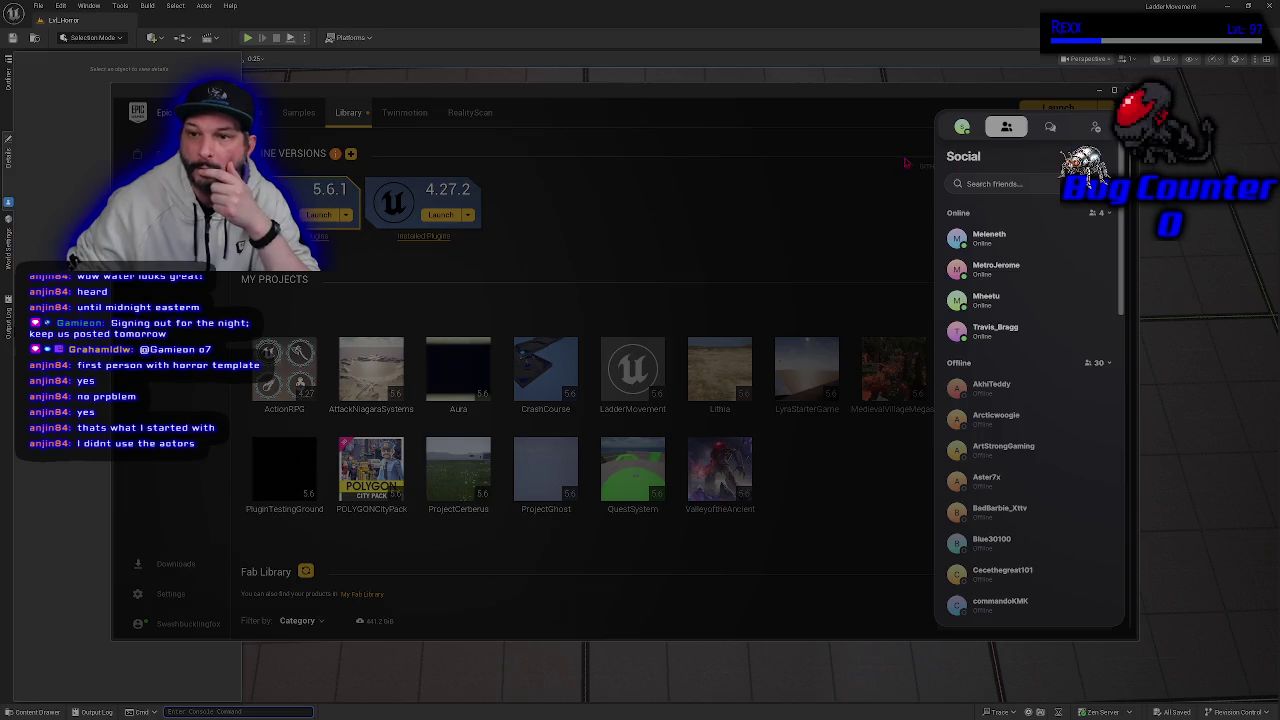
click(906, 163)
scroll(406, 303, down, 3)
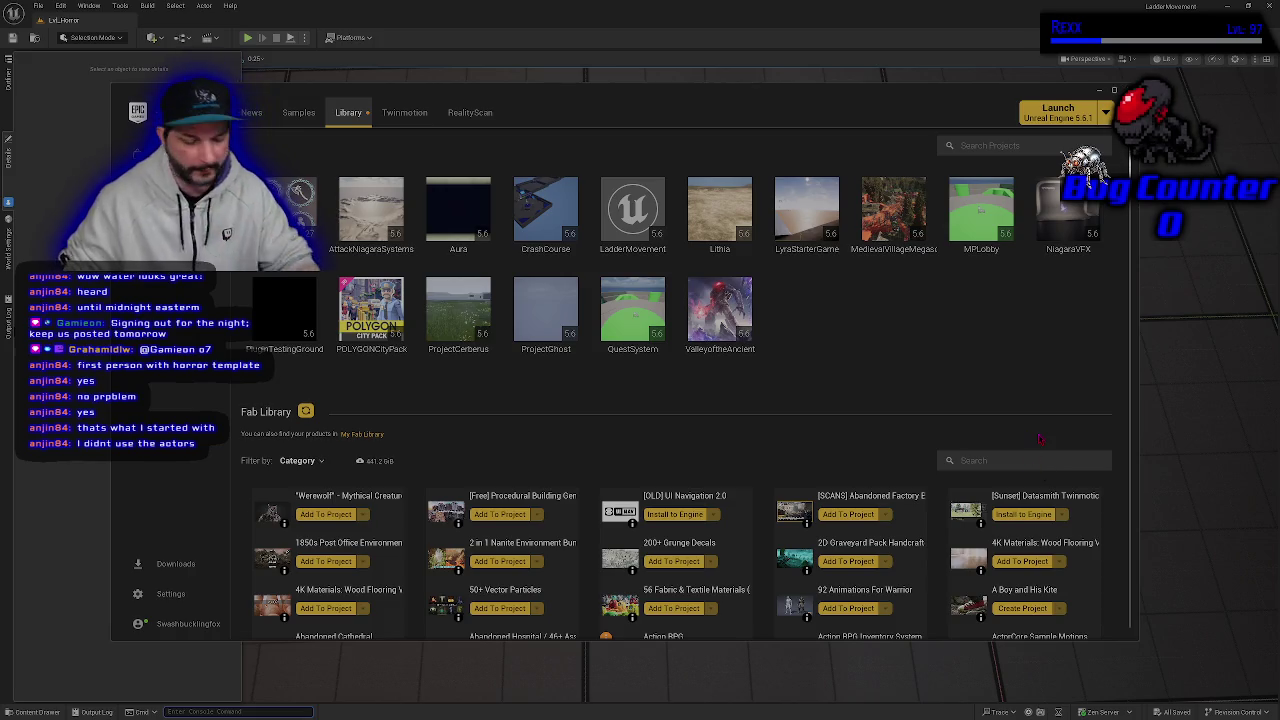
text(lodder)
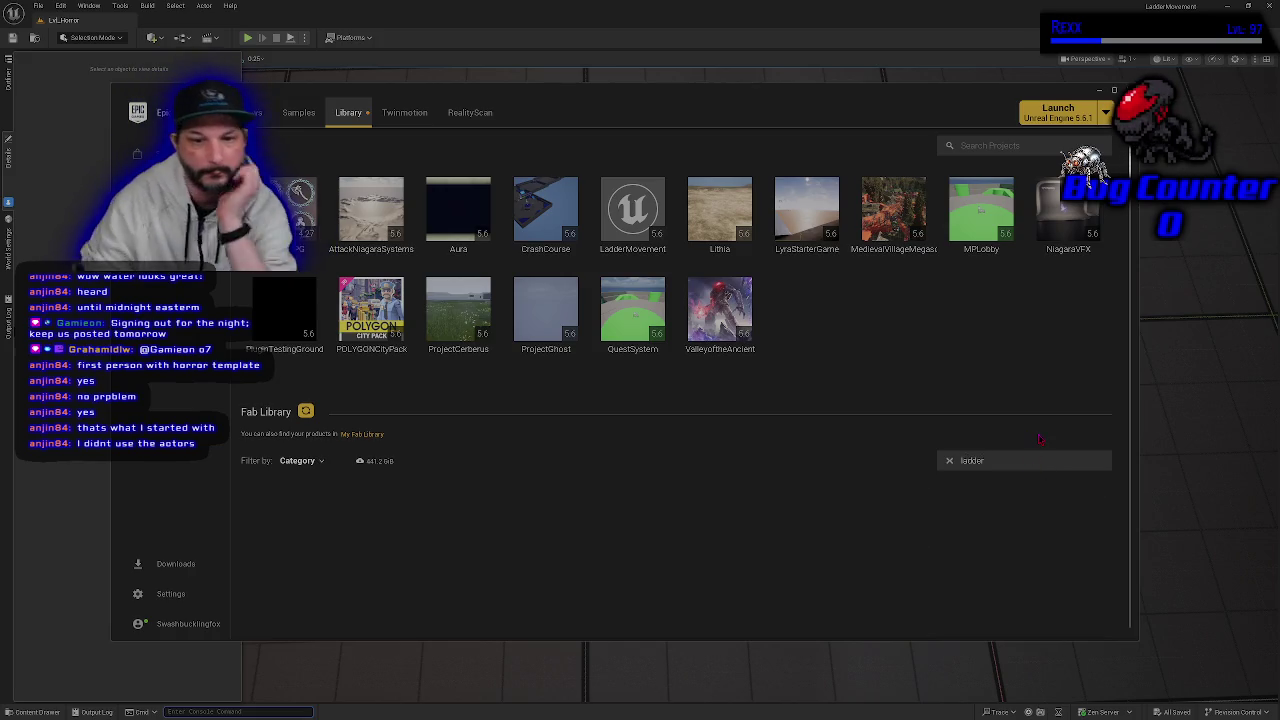
- Check the owned-asset category filter without changes, then clear the ladder search
click(300, 460)
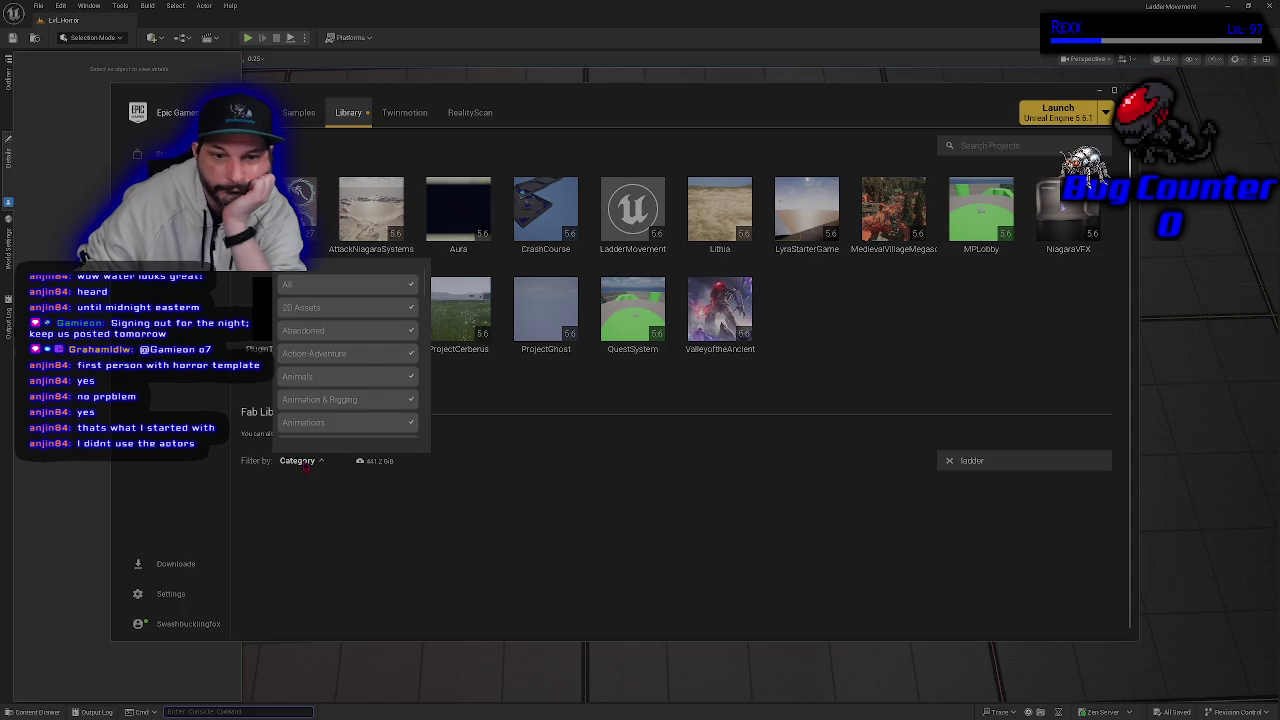
click(178, 497)
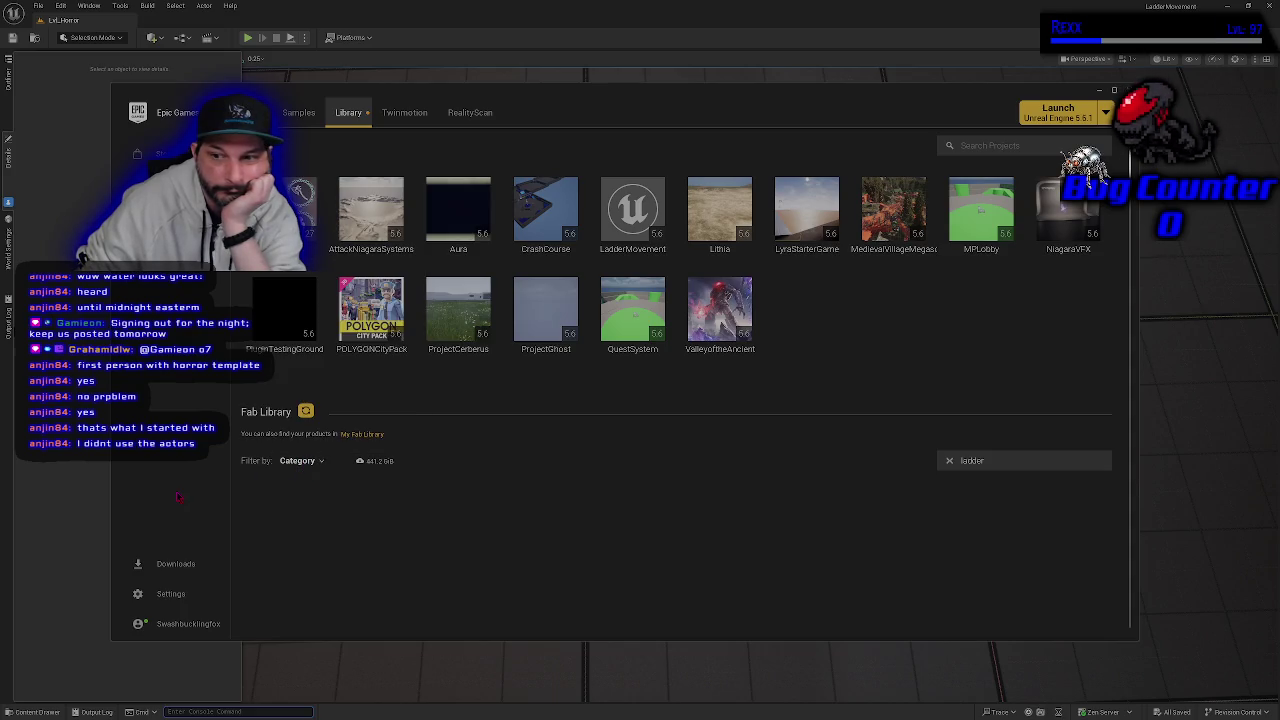
scroll(320, 515, down, 3)
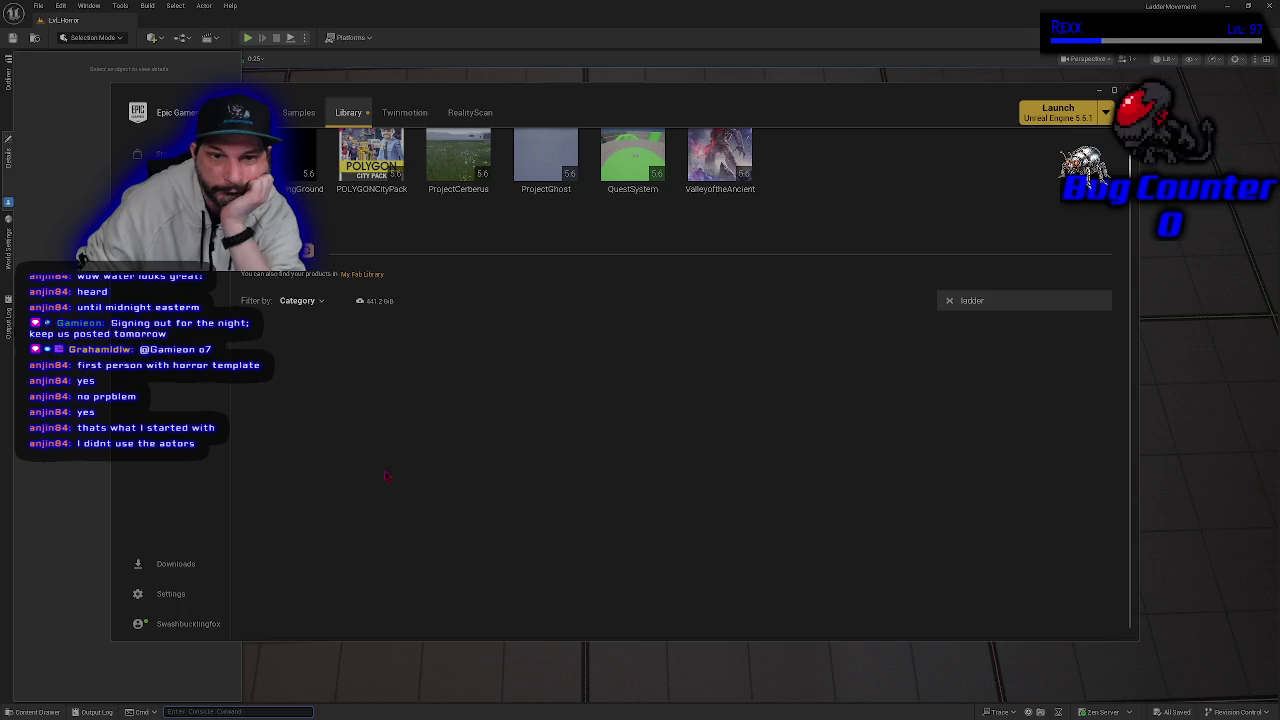
click(308, 309)
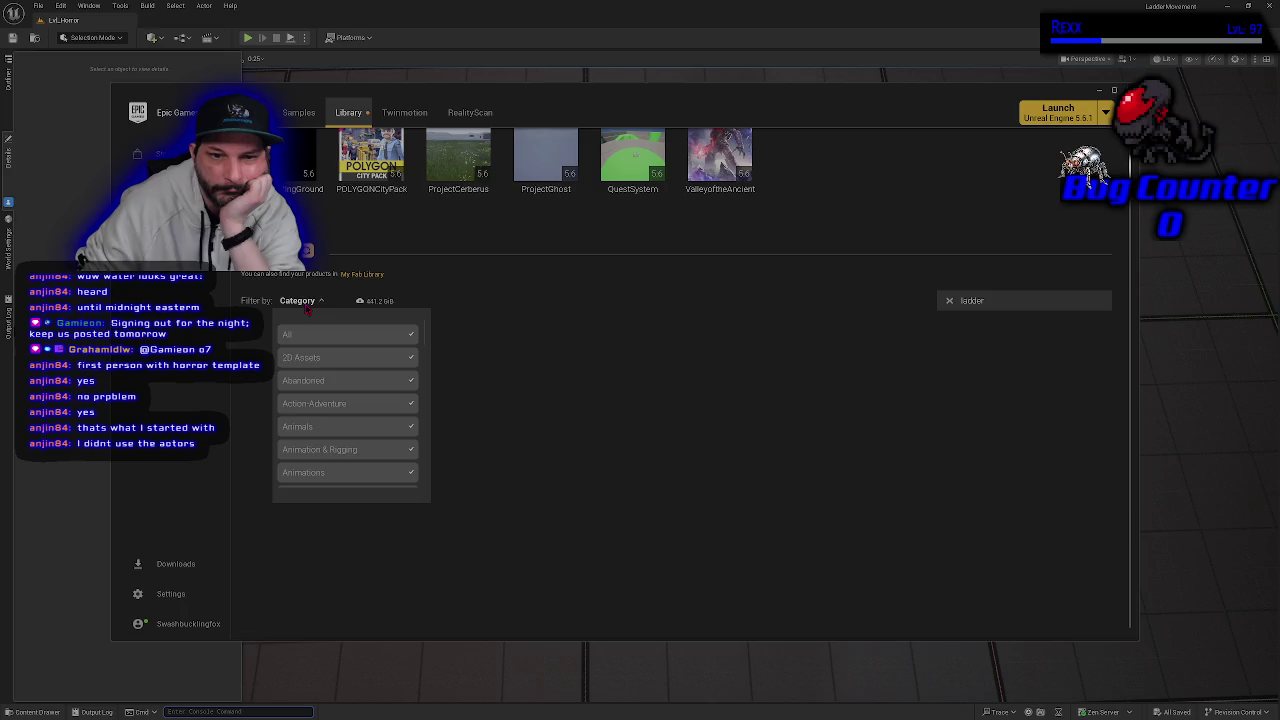
click(470, 319)
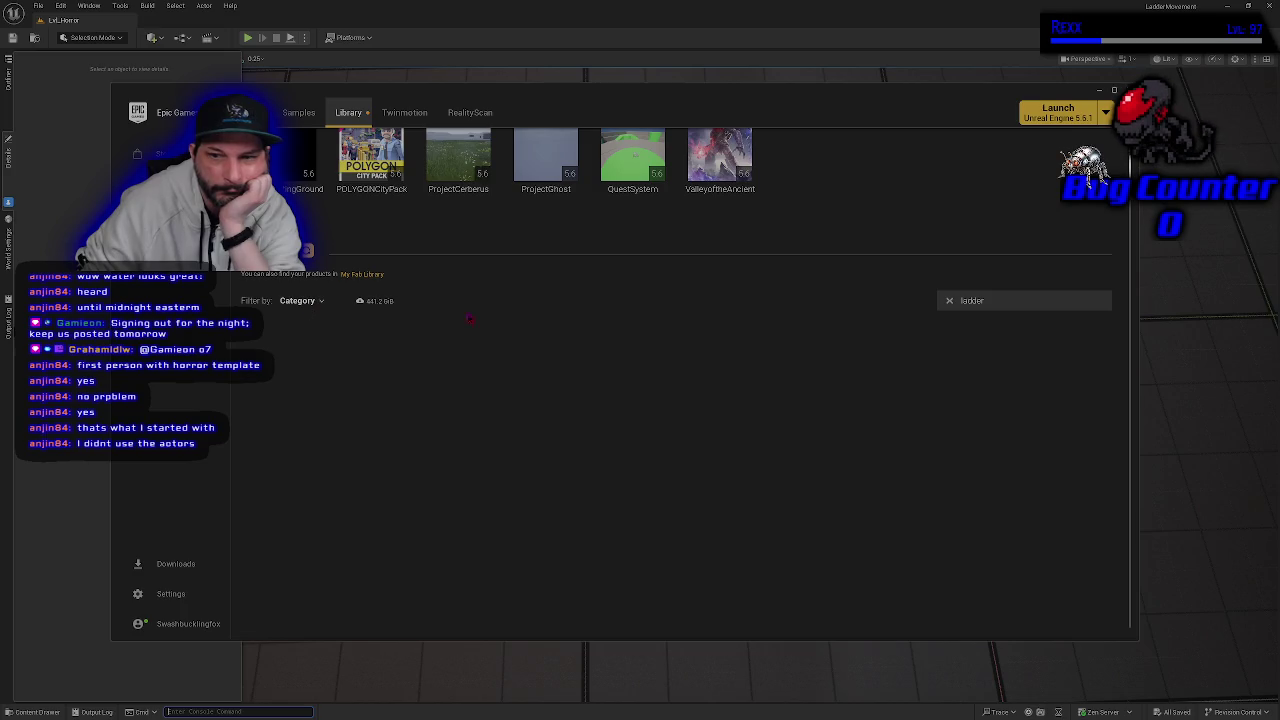
click(950, 301)
scroll(593, 413, down, 3)
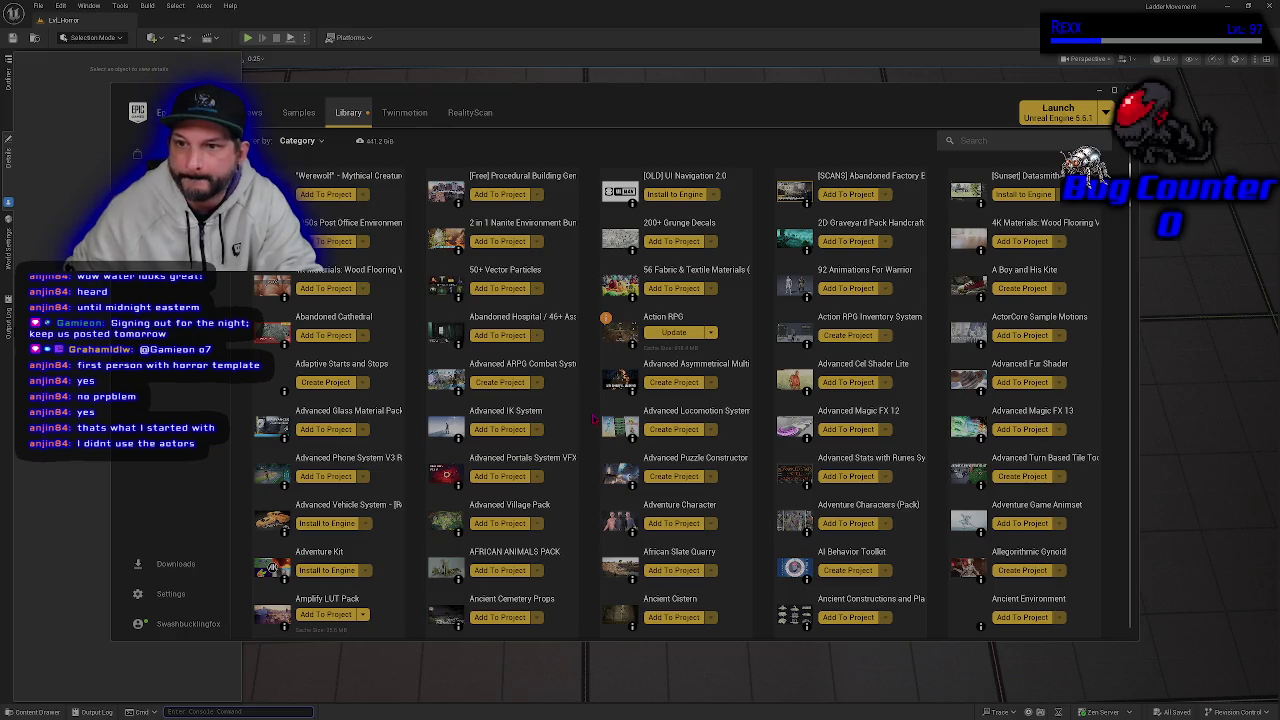
- Scroll through the entire Fab library asset grid down to its end
scroll(600, 400, down, 7)
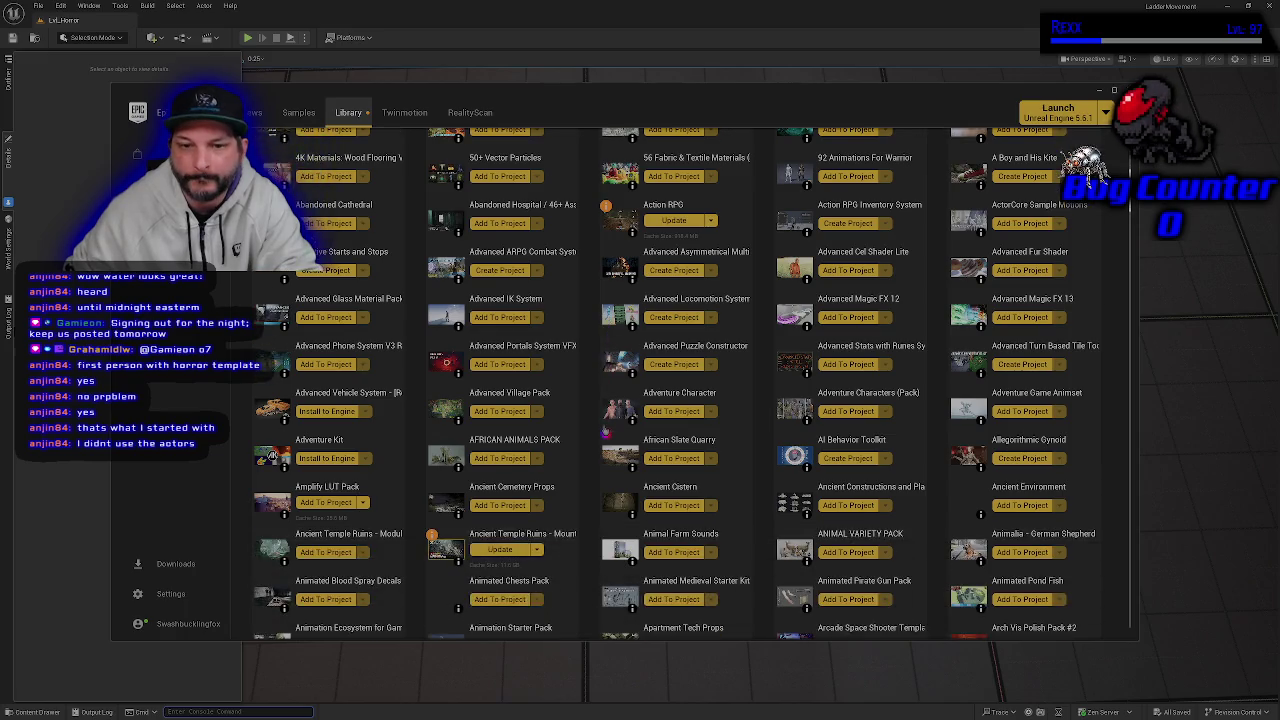
scroll(605, 432, down, 2)
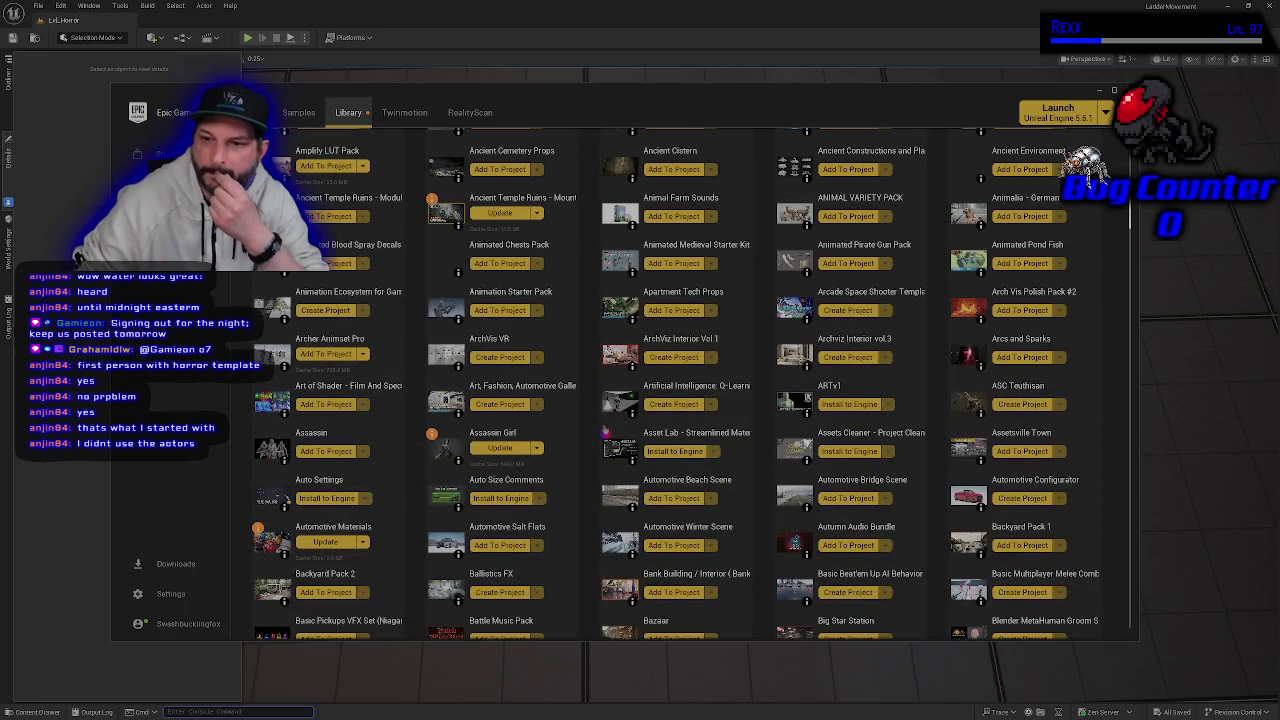
scroll(605, 432, down, 6)
scroll(605, 432, down, 8)
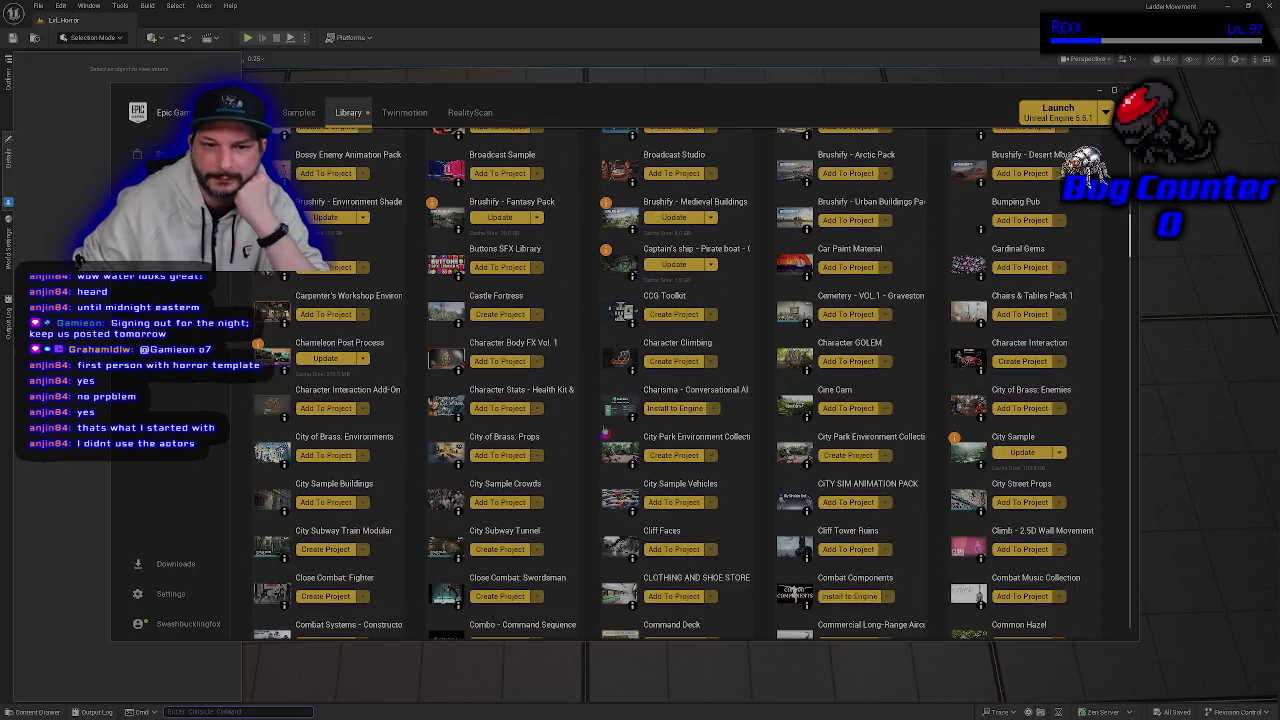
scroll(604, 433, down, 9)
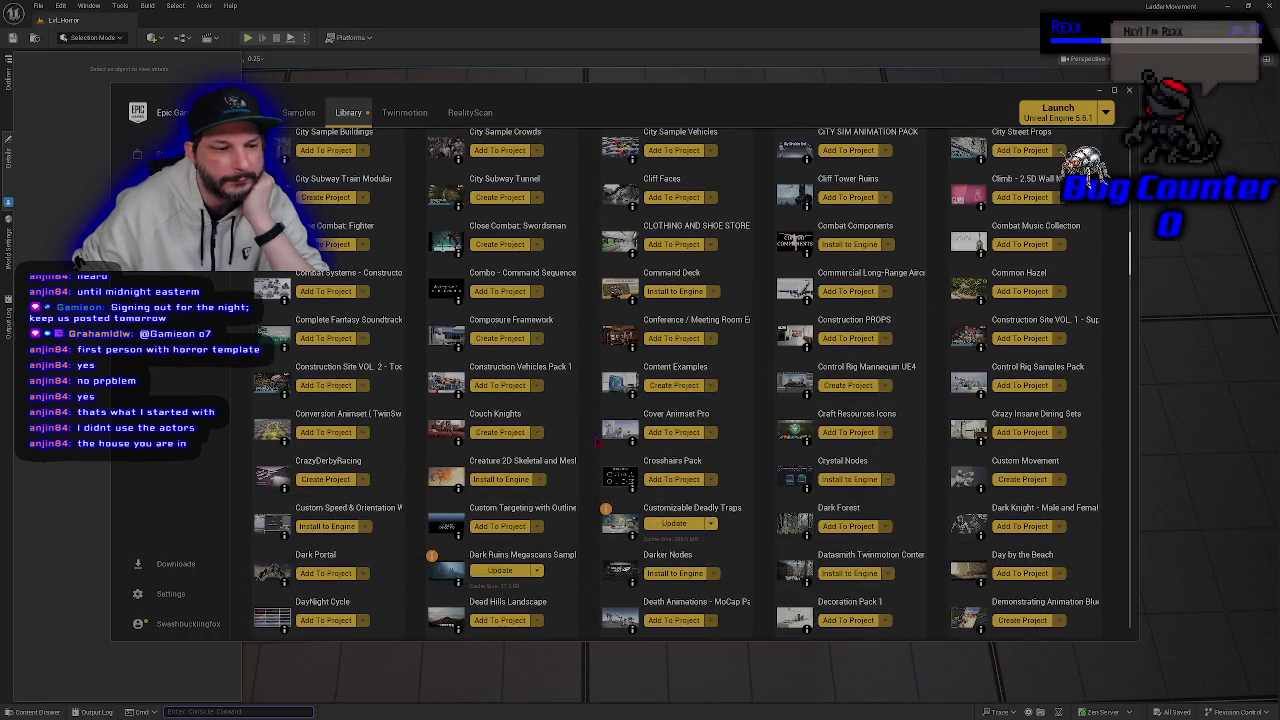
scroll(597, 440, up, 1)
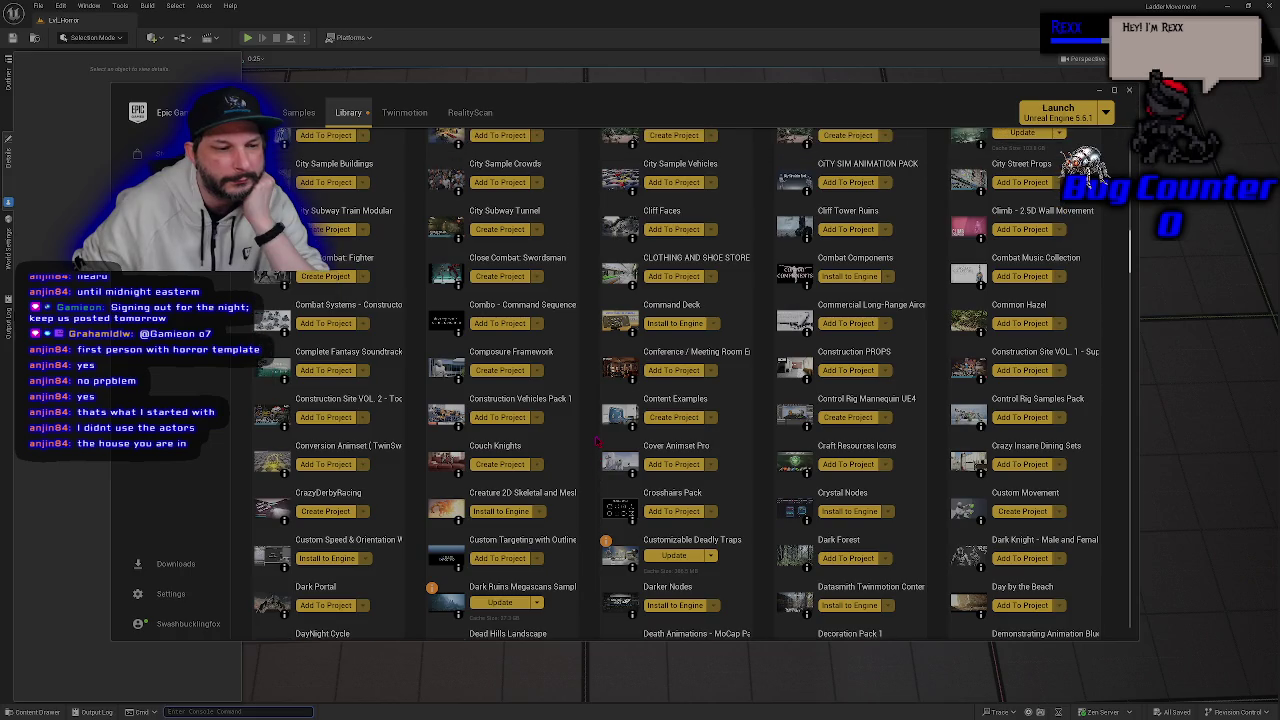
scroll(597, 437, down, 9)
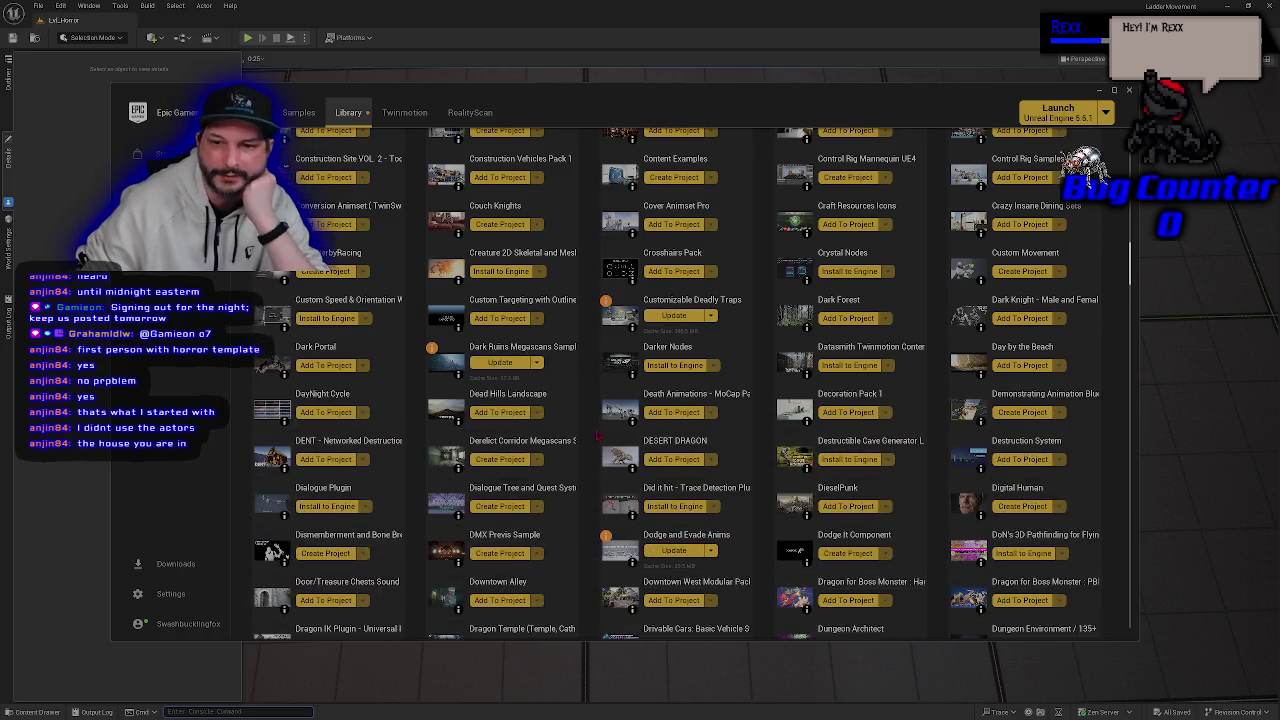
scroll(597, 437, down, 6)
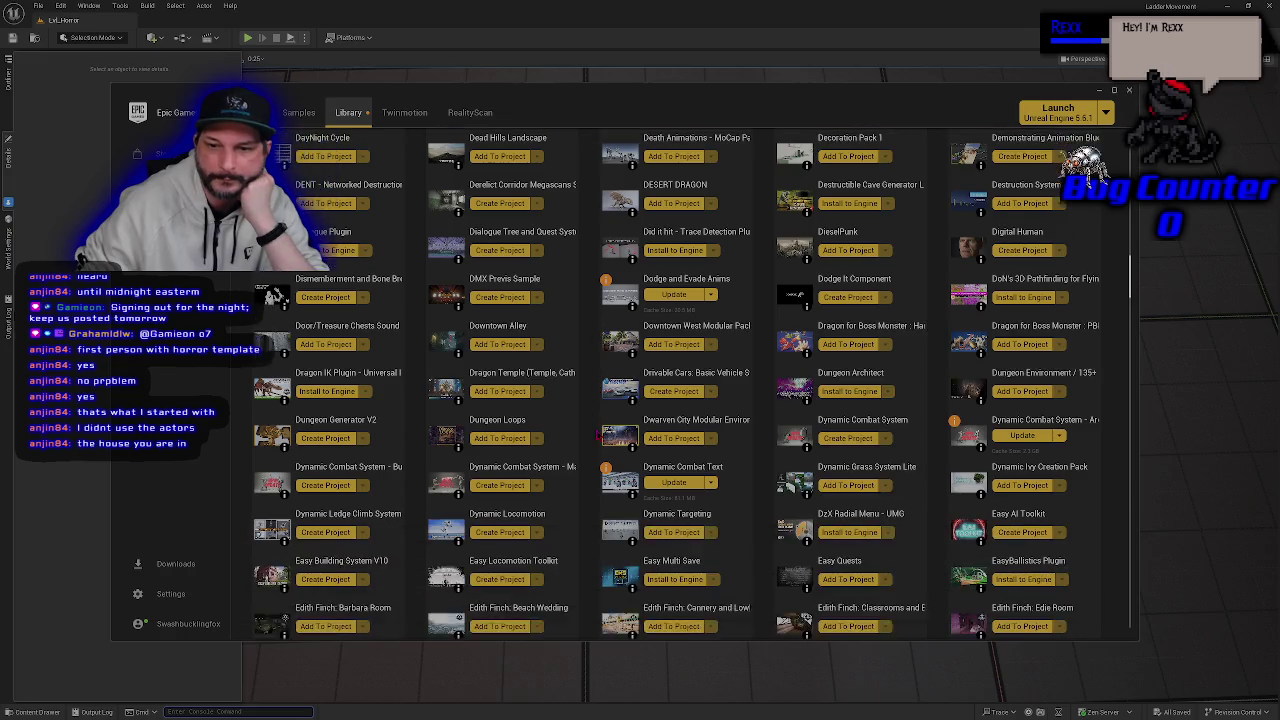
scroll(600, 436, down, 2)
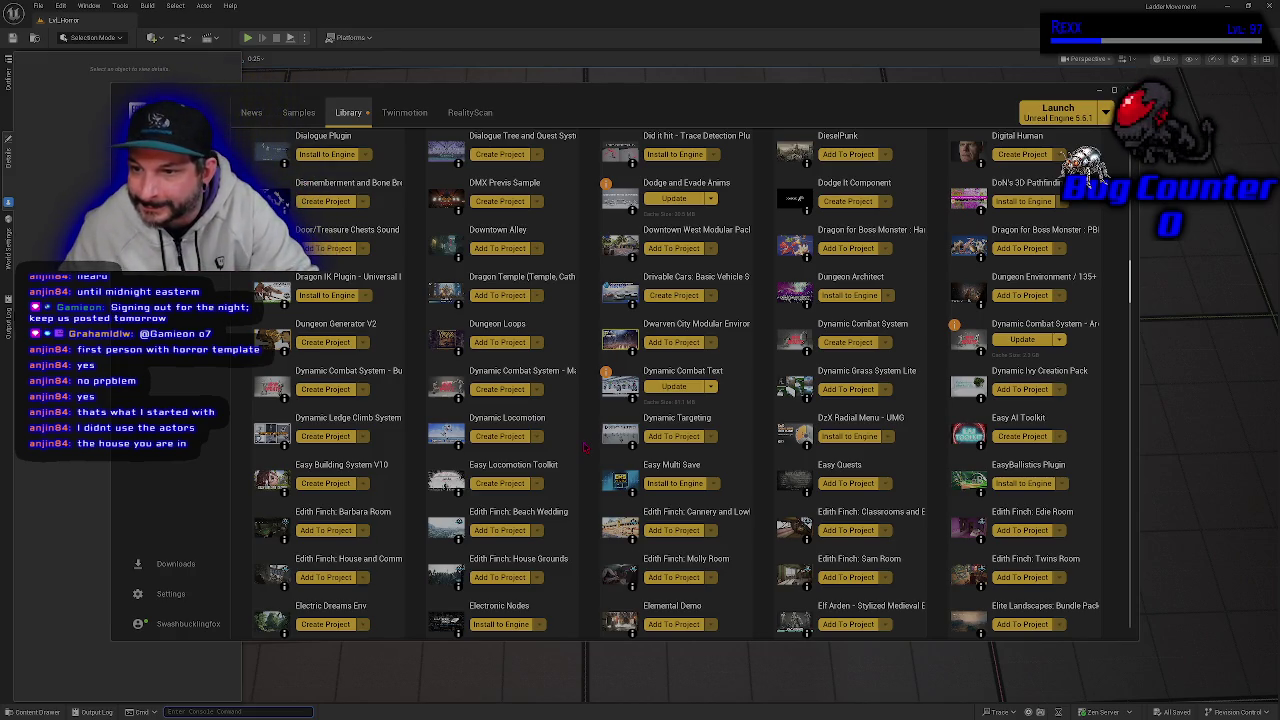
scroll(585, 447, down, 7)
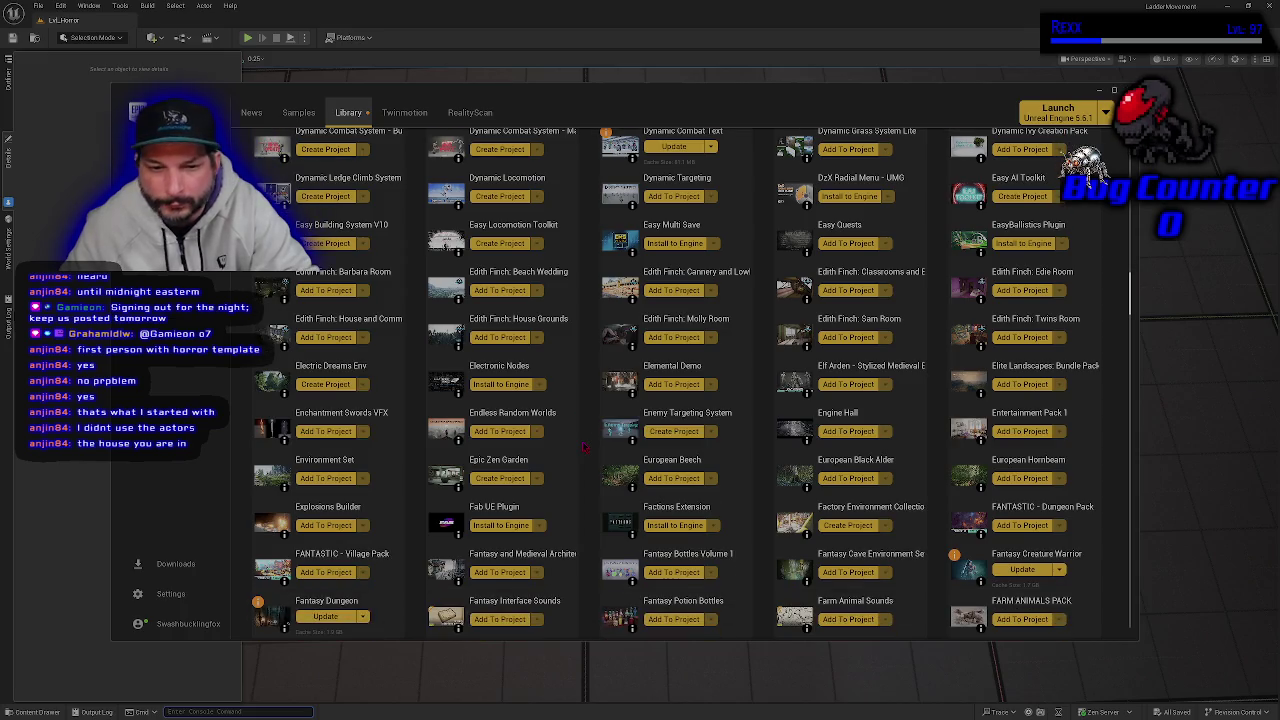
scroll(585, 447, down, 5)
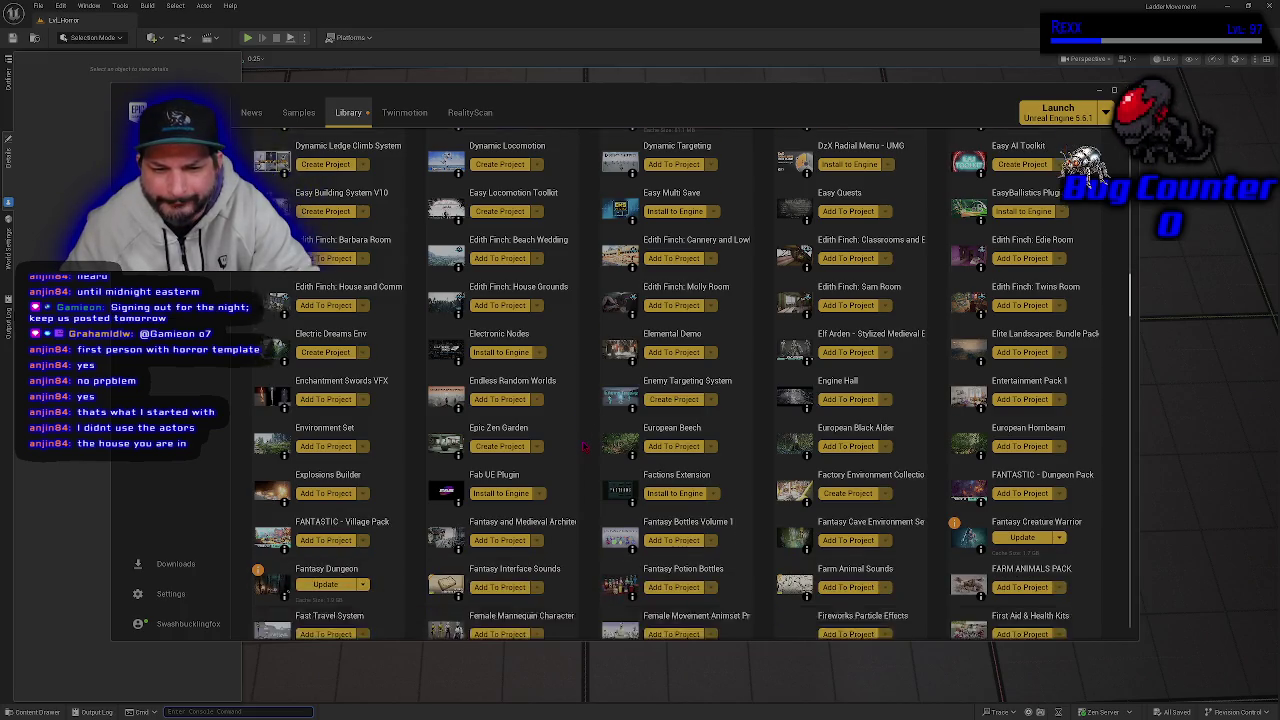
scroll(585, 447, down, 10)
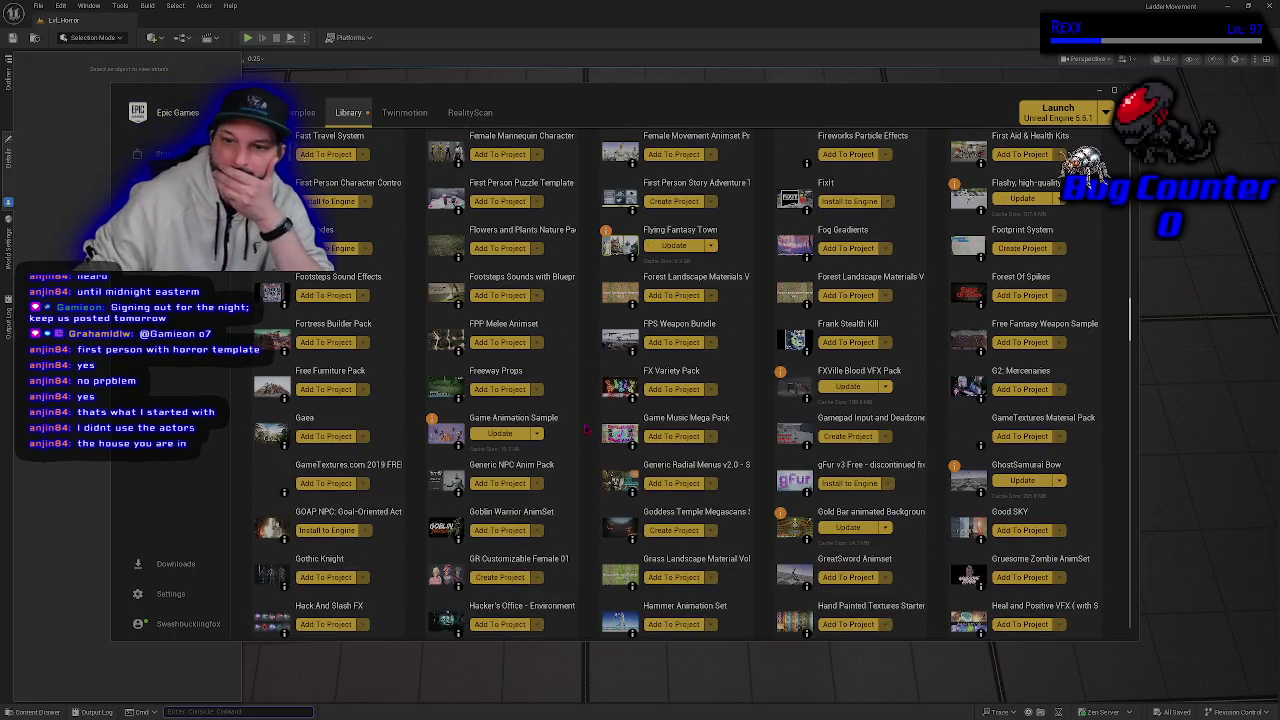
scroll(587, 429, down, 5)
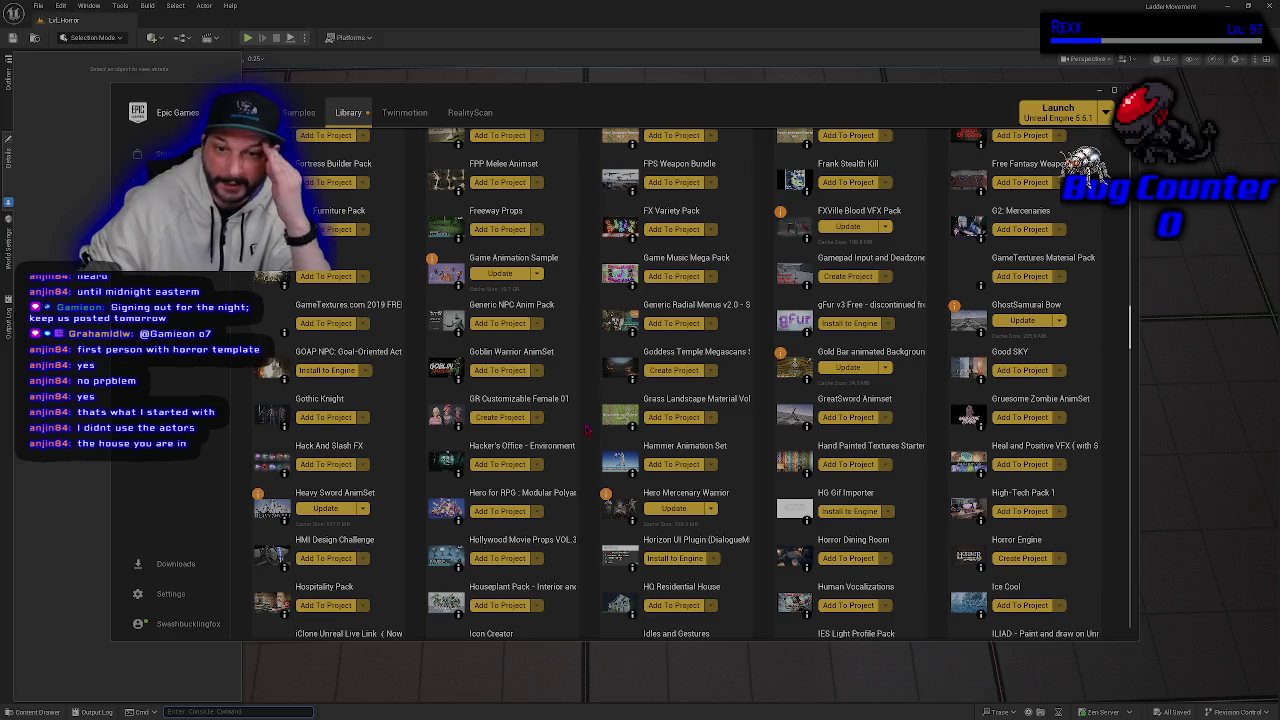
scroll(587, 429, down, 5)
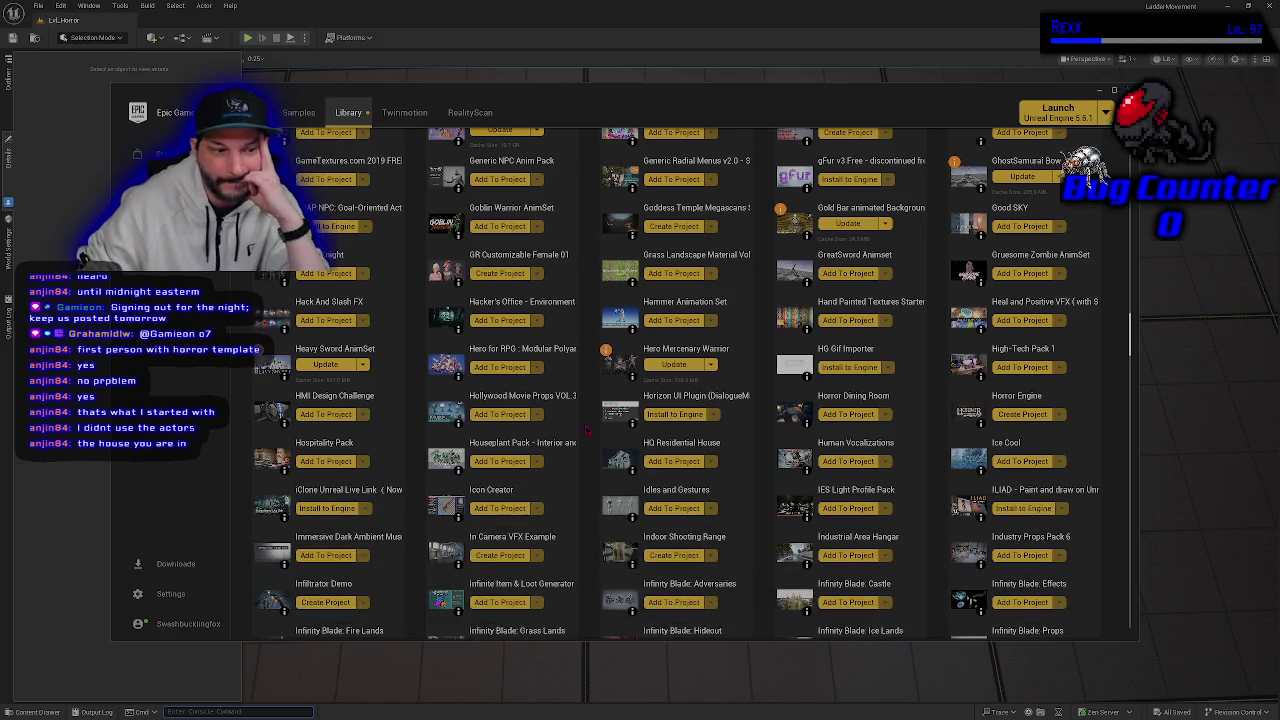
scroll(587, 429, down, 10)
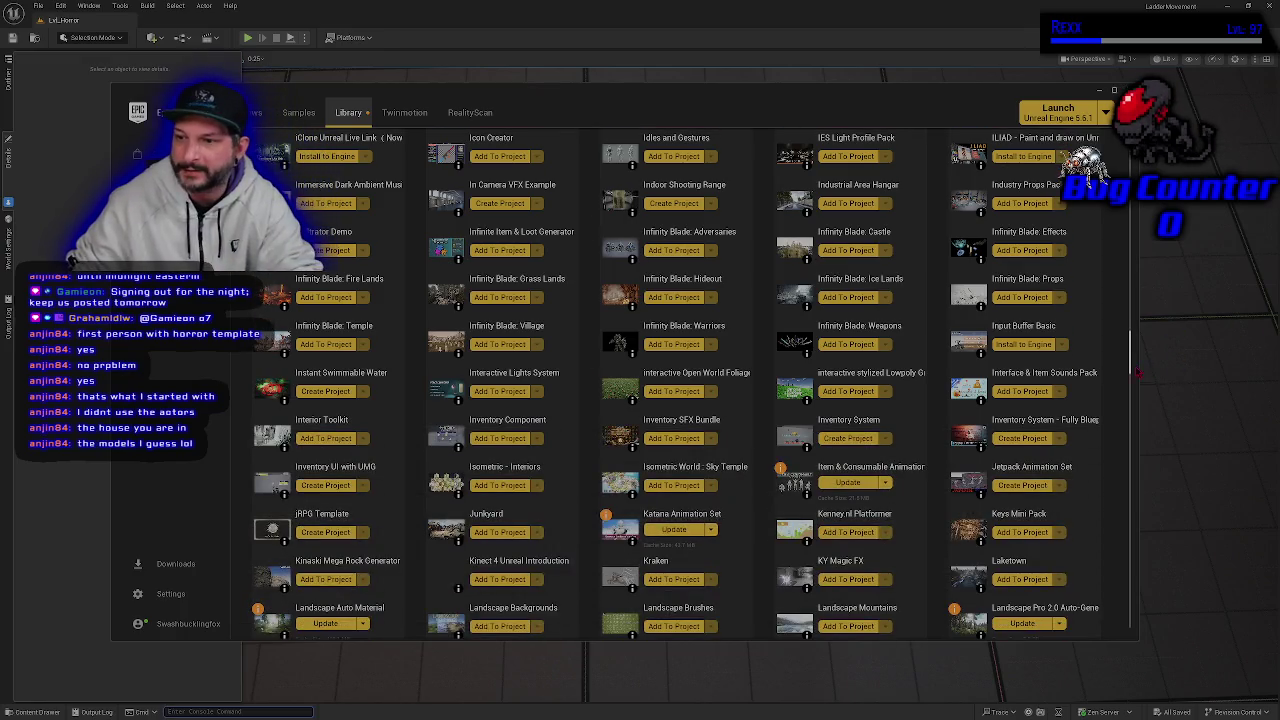
drag(1130, 370, 1117, 638)
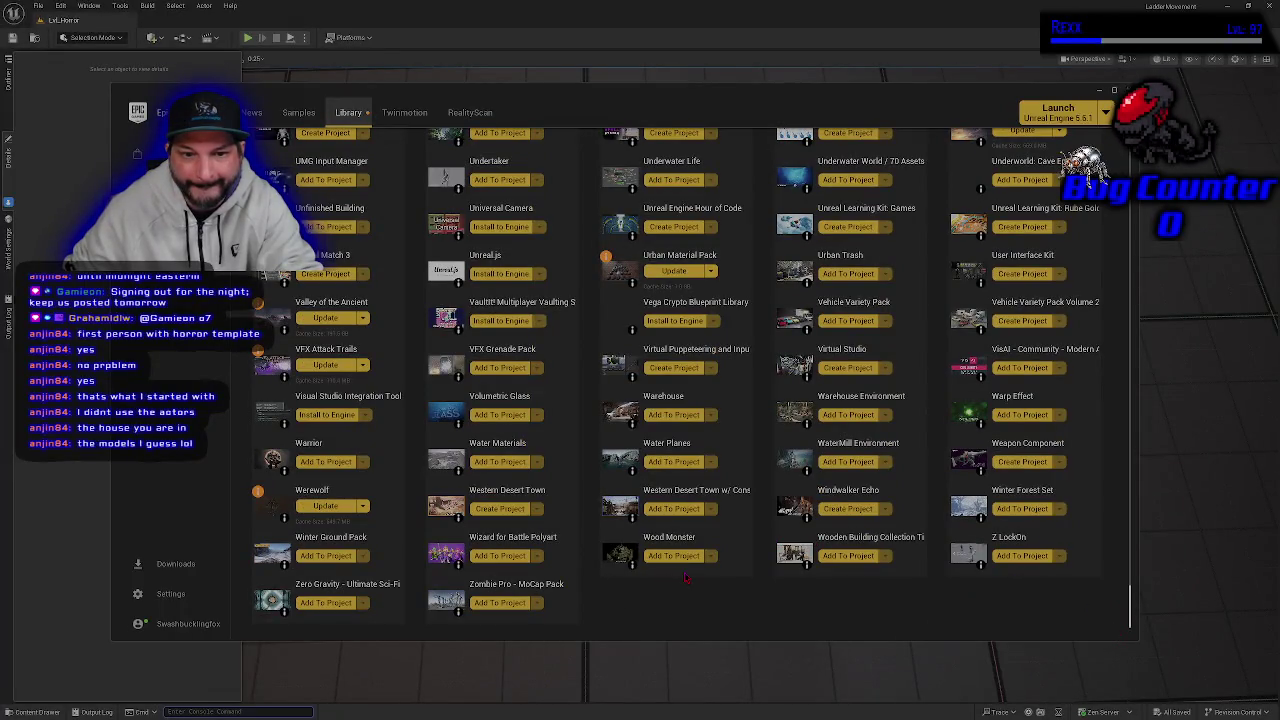
- Scroll back up the library and switch back to the Unreal editor
scroll(686, 577, up, 3)
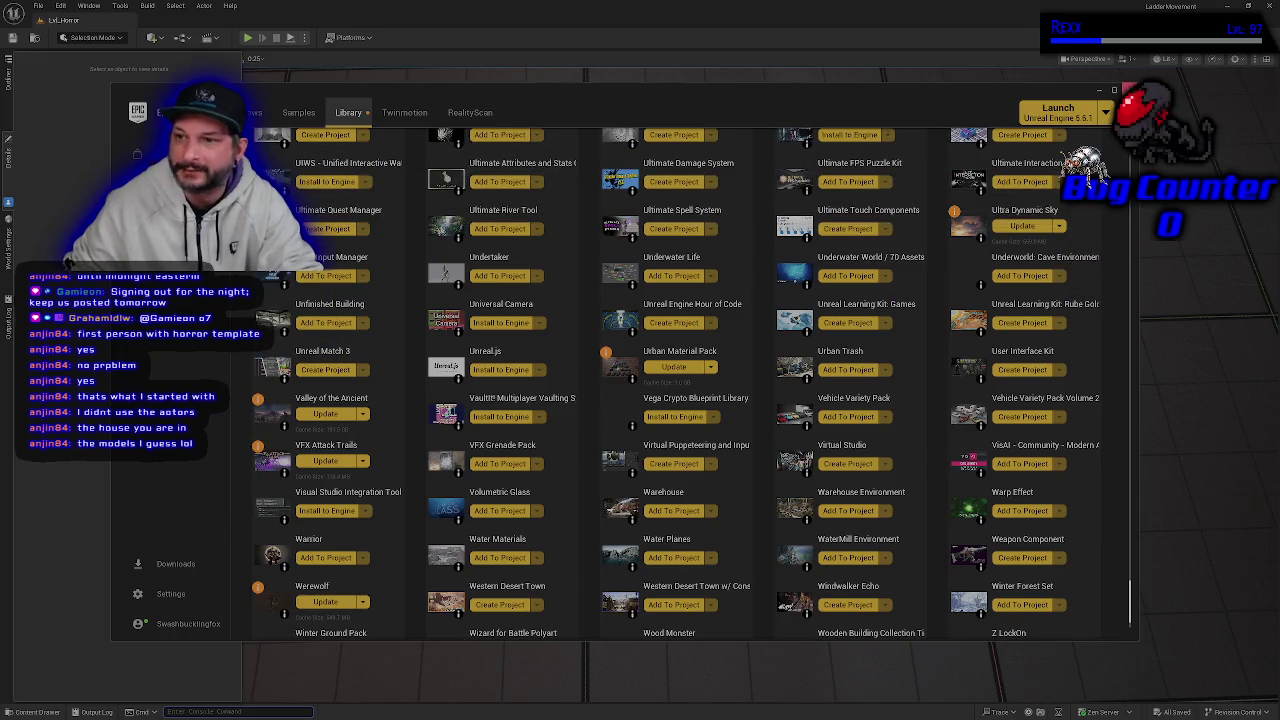
scroll(686, 577, up, 15)
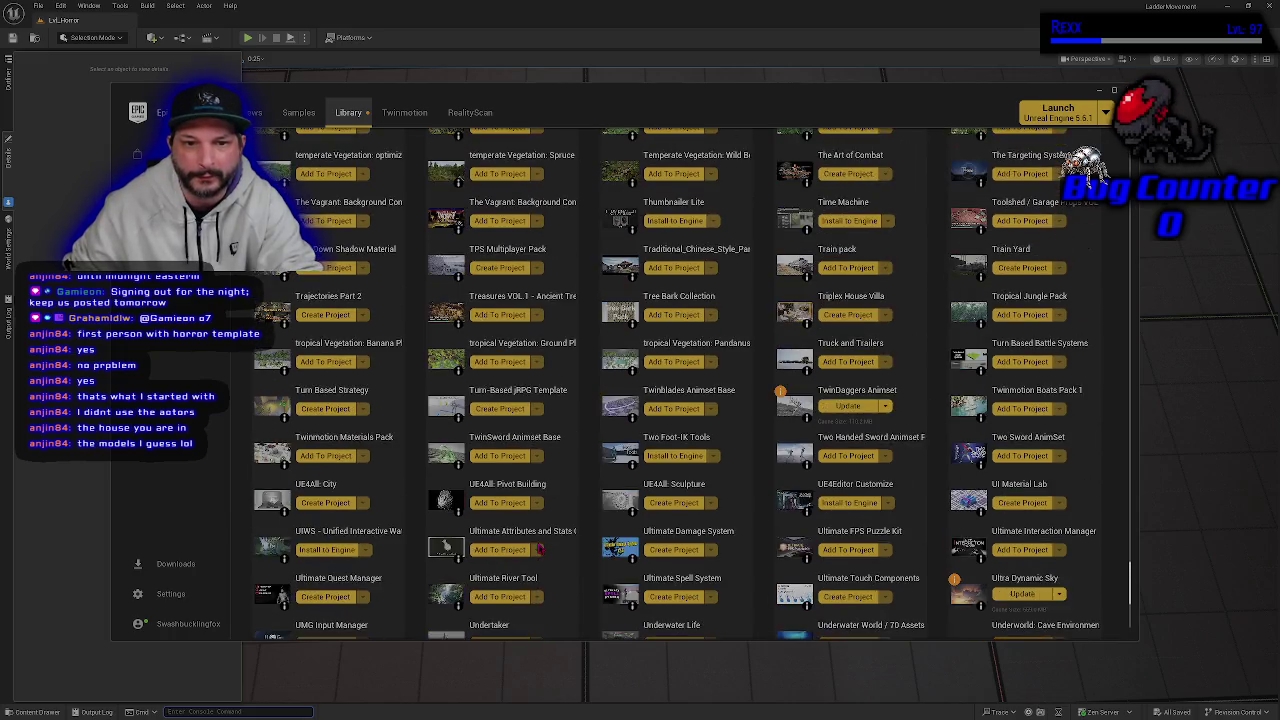
key(alt+Tab)
- Fly to the stalls room and place a new Cube from the Quick Add menu
key(w)
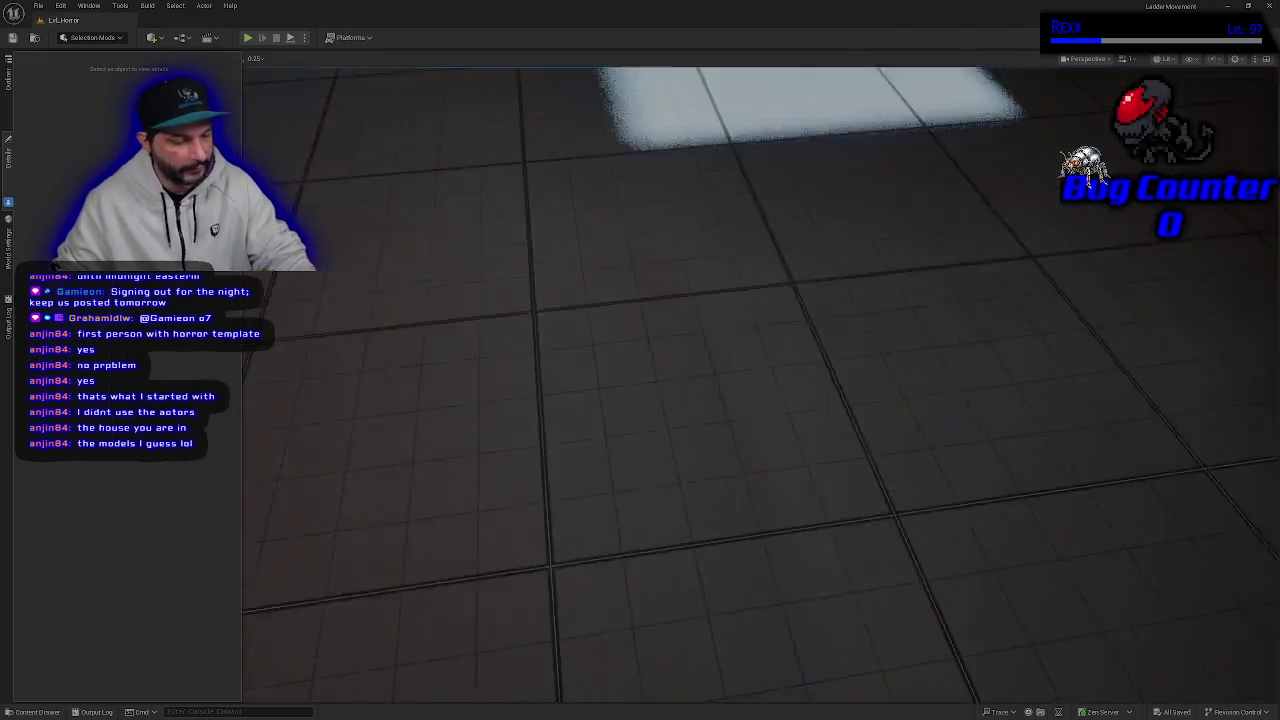
key(w)
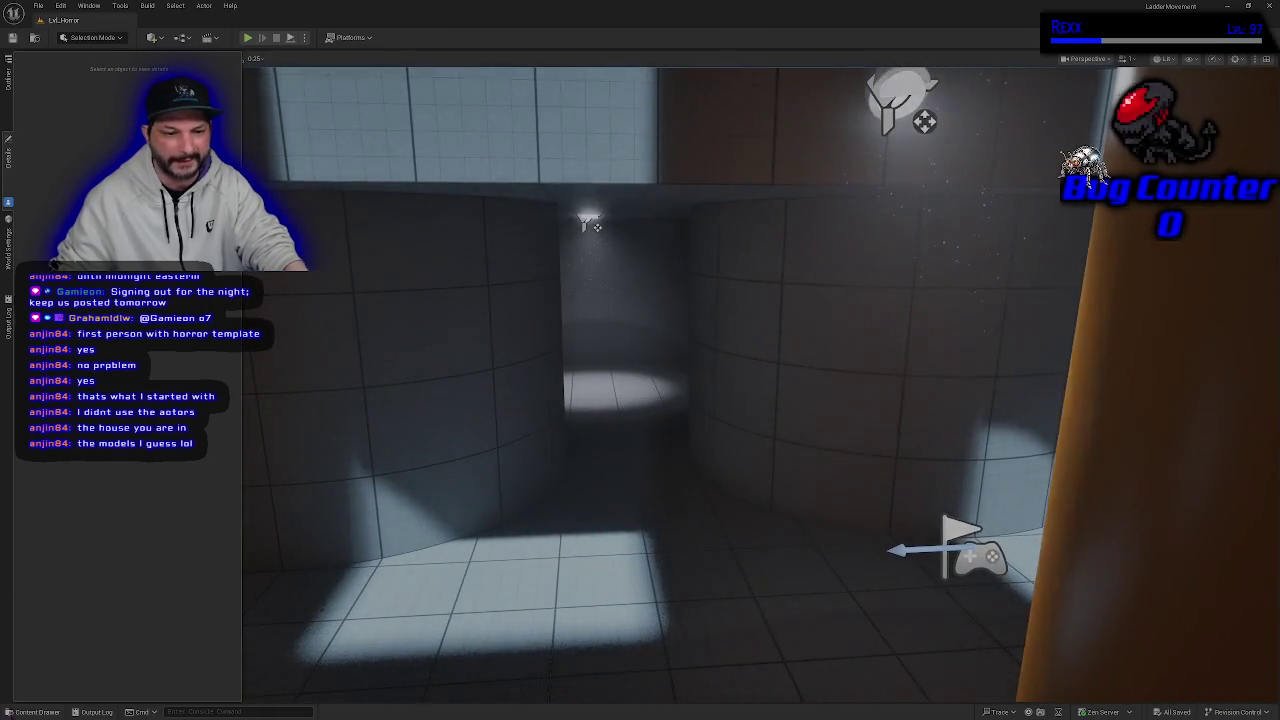
key(ctrl+space)
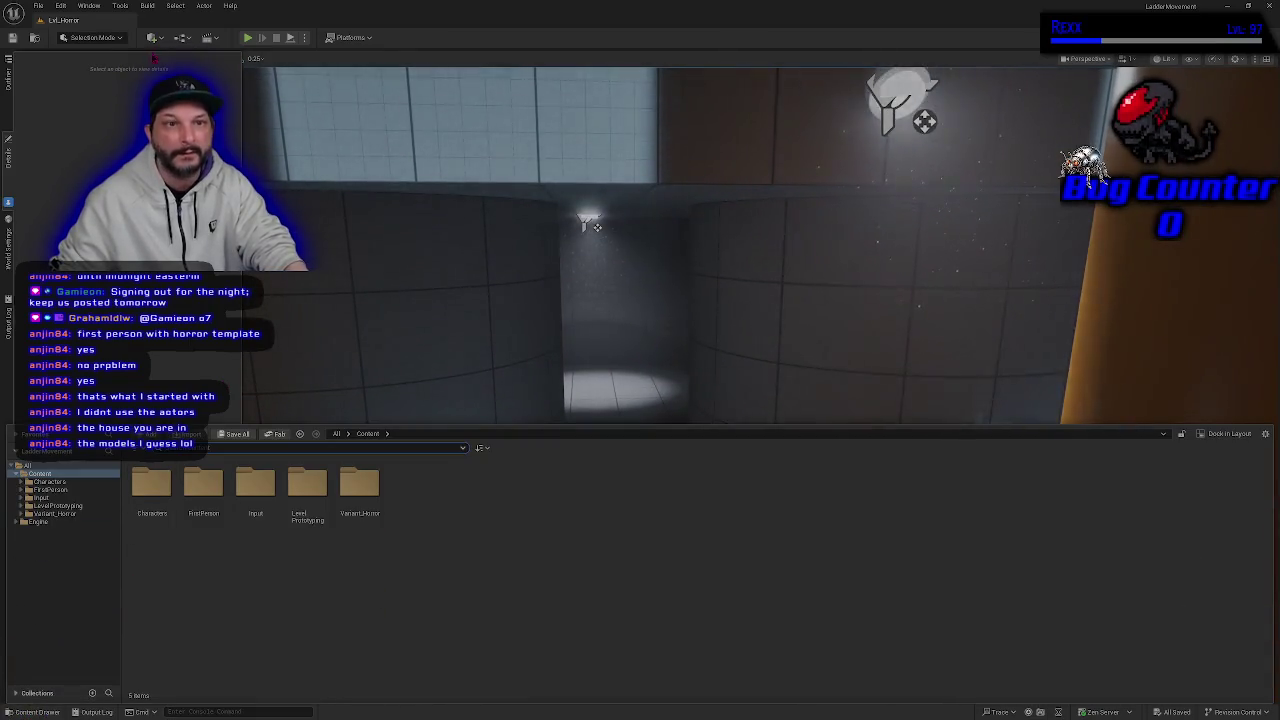
click(155, 37)
mouse_move(228, 146)
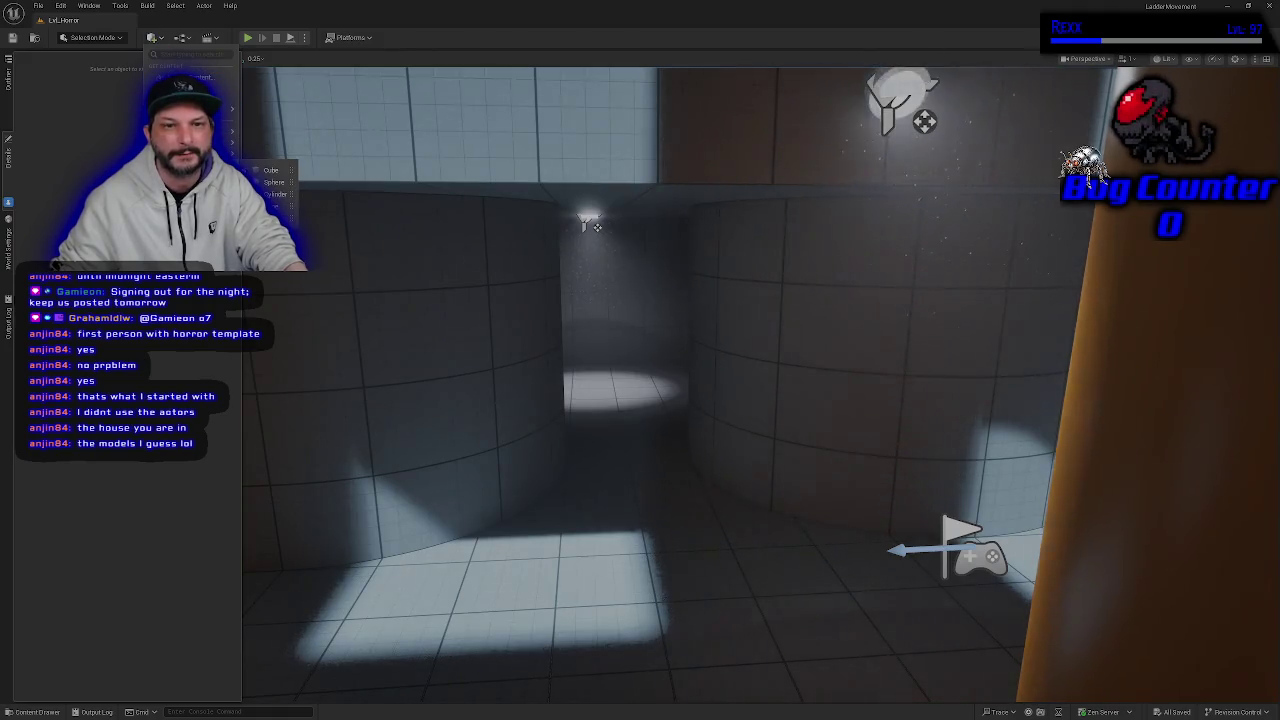
click(276, 171)
- Slide the cube sideways along Y, rotate it, and stretch it into a tall pillar
key(w)
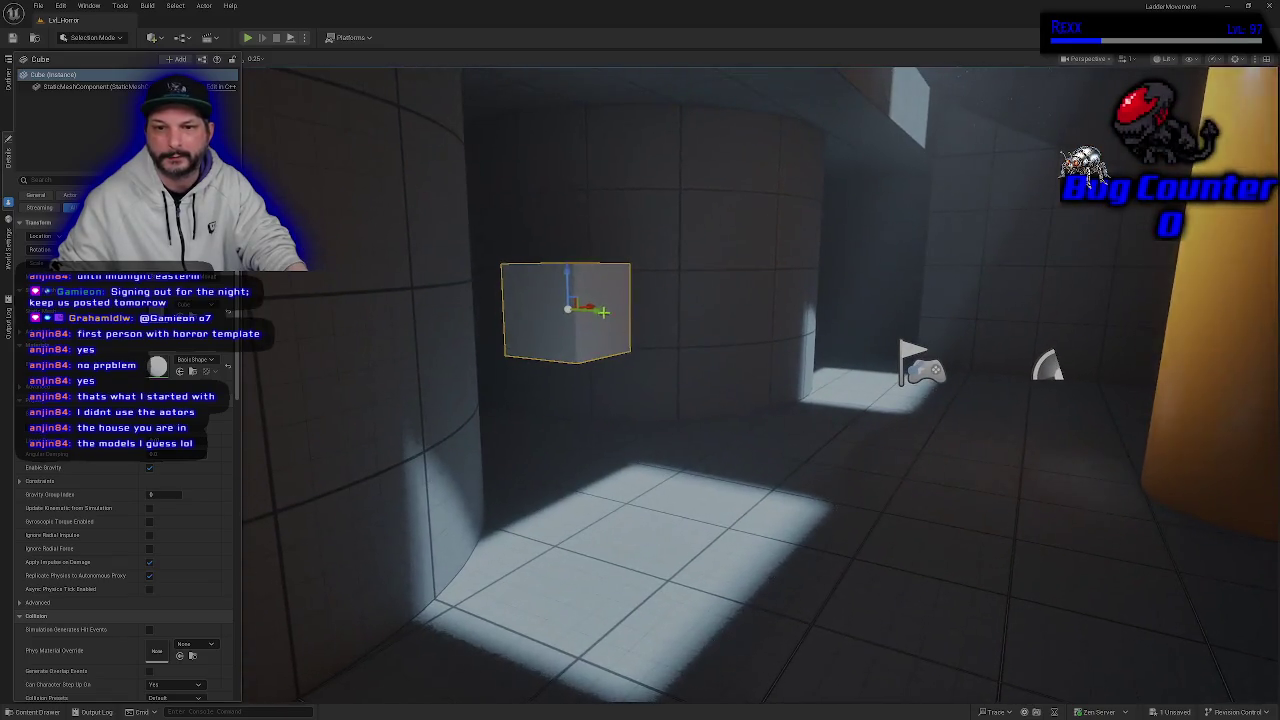
drag(605, 309, 798, 320)
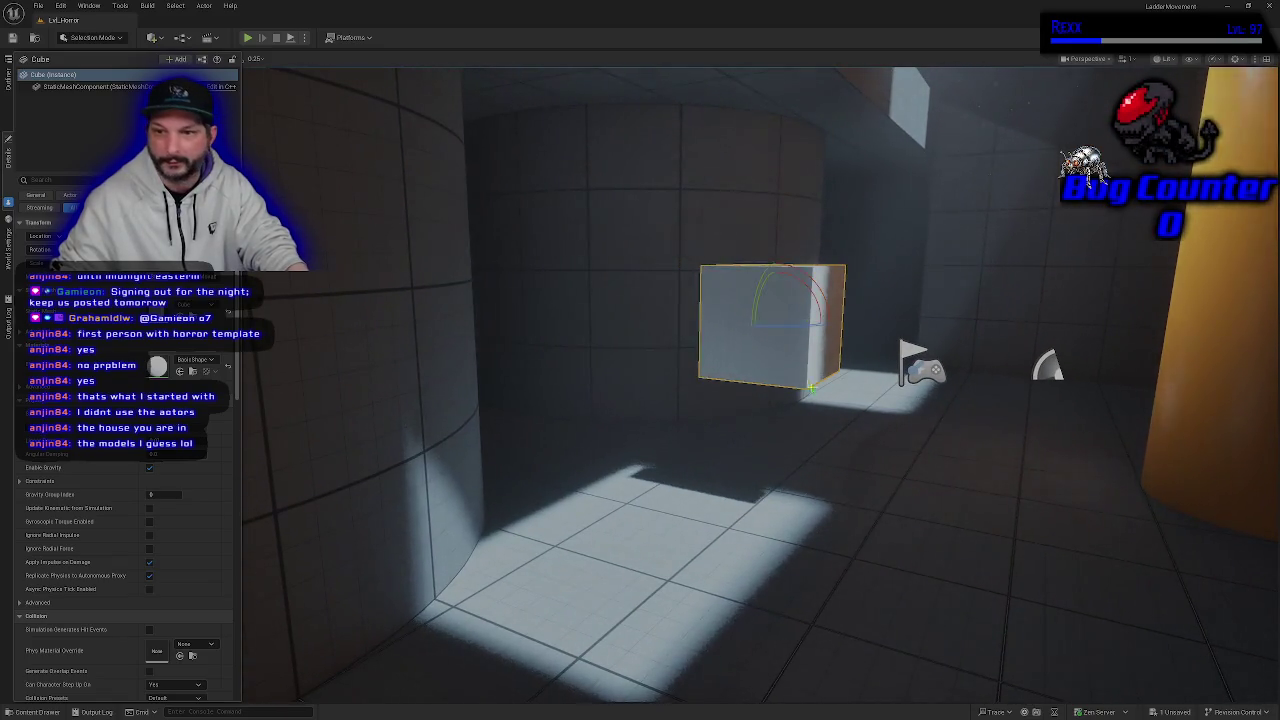
key(w)
mouse_move(800, 322)
mouse_down()
mouse_move(720, 322)
mouse_move(770, 322)
mouse_move(776, 245)
mouse_up()
key(e)
key(r)
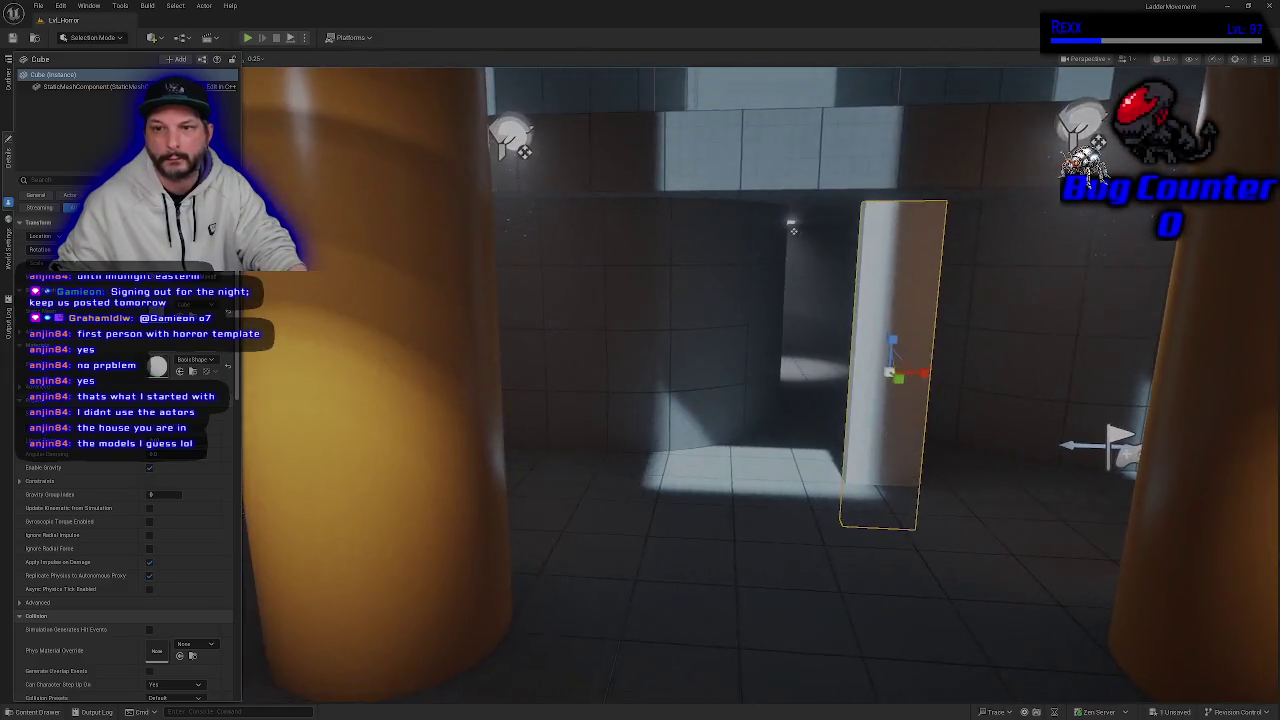
key(e)
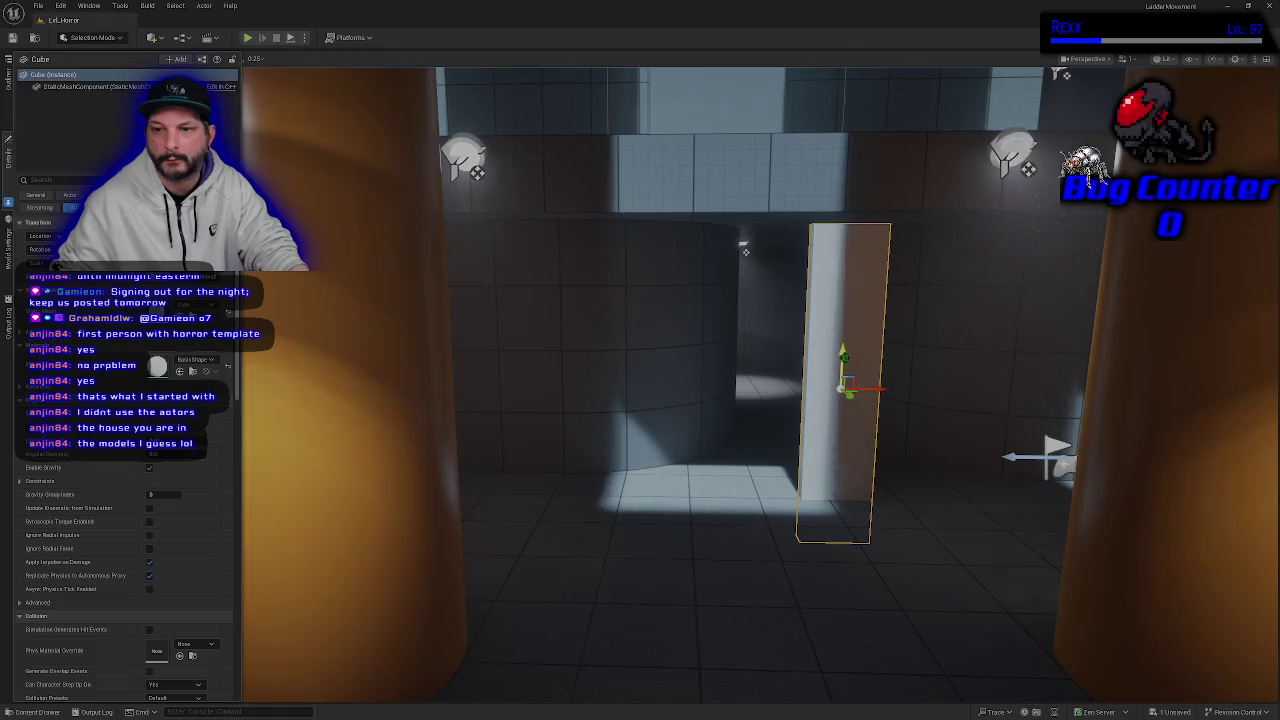
- Raise the pillar, push it flush against the wall, and stretch it taller
drag(842, 355, 842, 303)
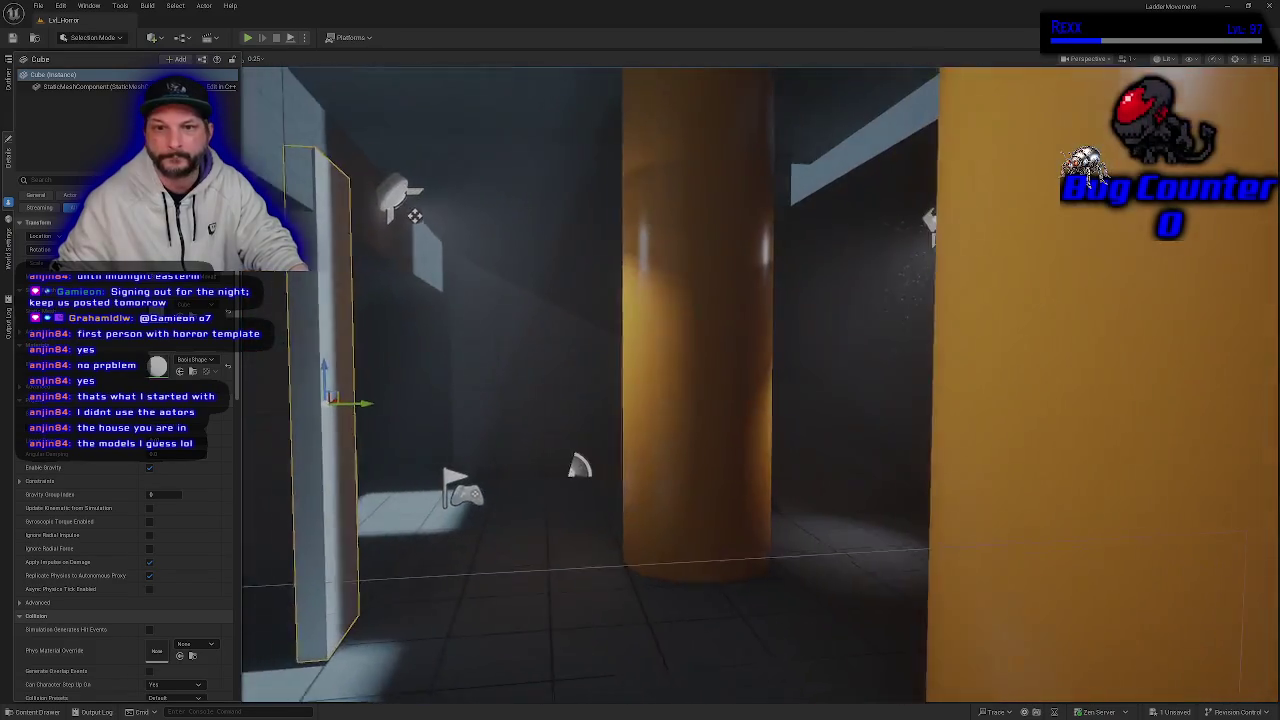
drag(386, 406, 407, 409)
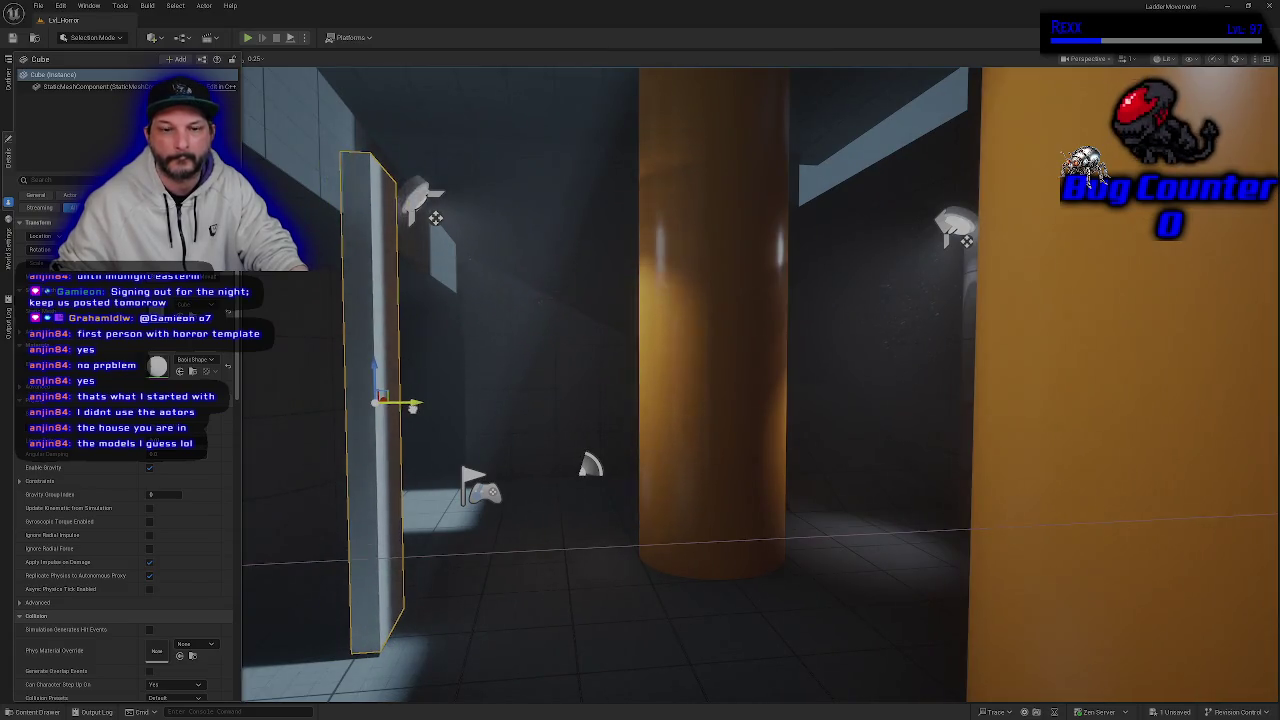
key(e)
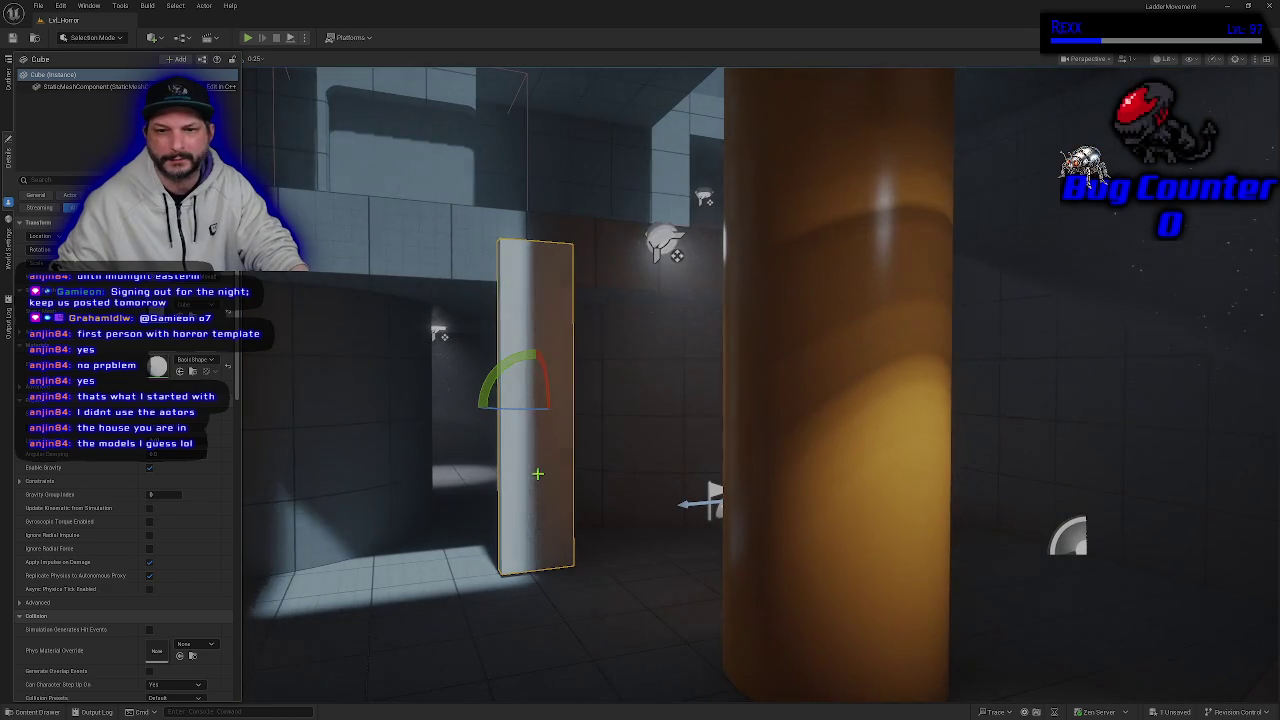
drag(537, 374, 537, 366)
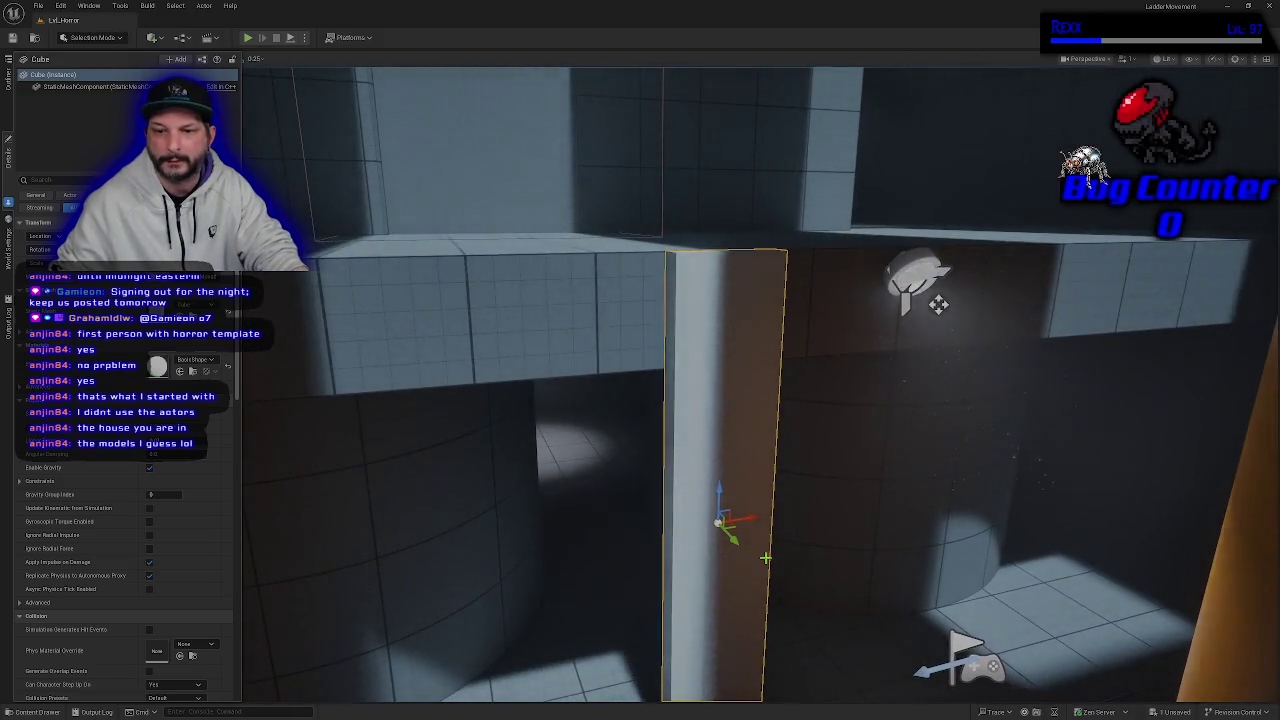
key(e)
key(w)
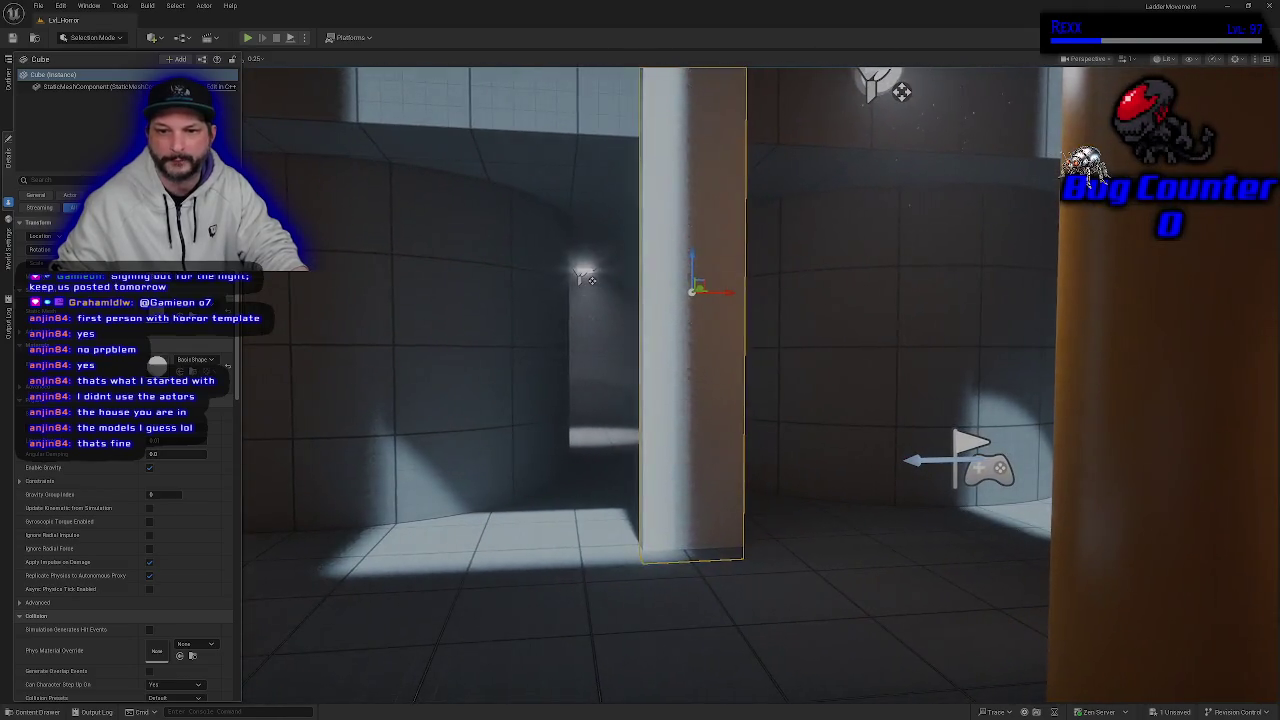
click(430, 420)
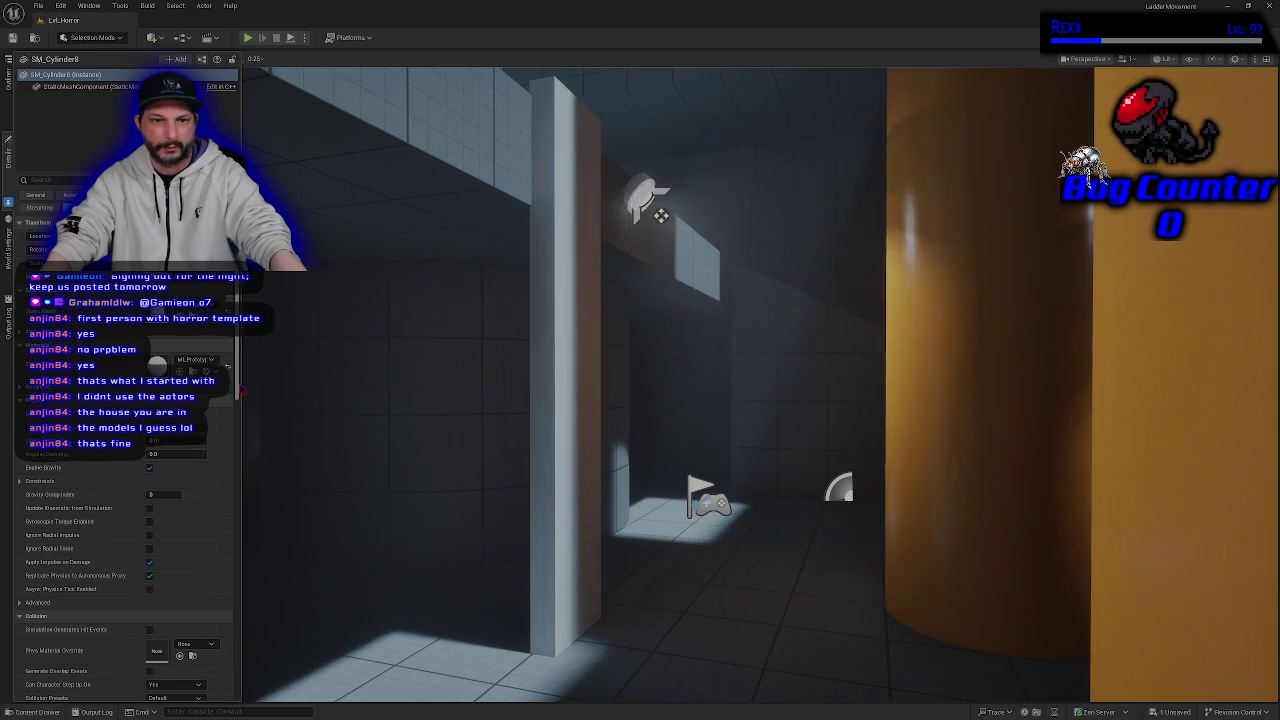
- Fly close to the ladder and add a Trigger Volume at its base
mouse_move(627, 562)
mouse_down()
mouse_move(694, 611)
mouse_move(668, 563)
mouse_up()
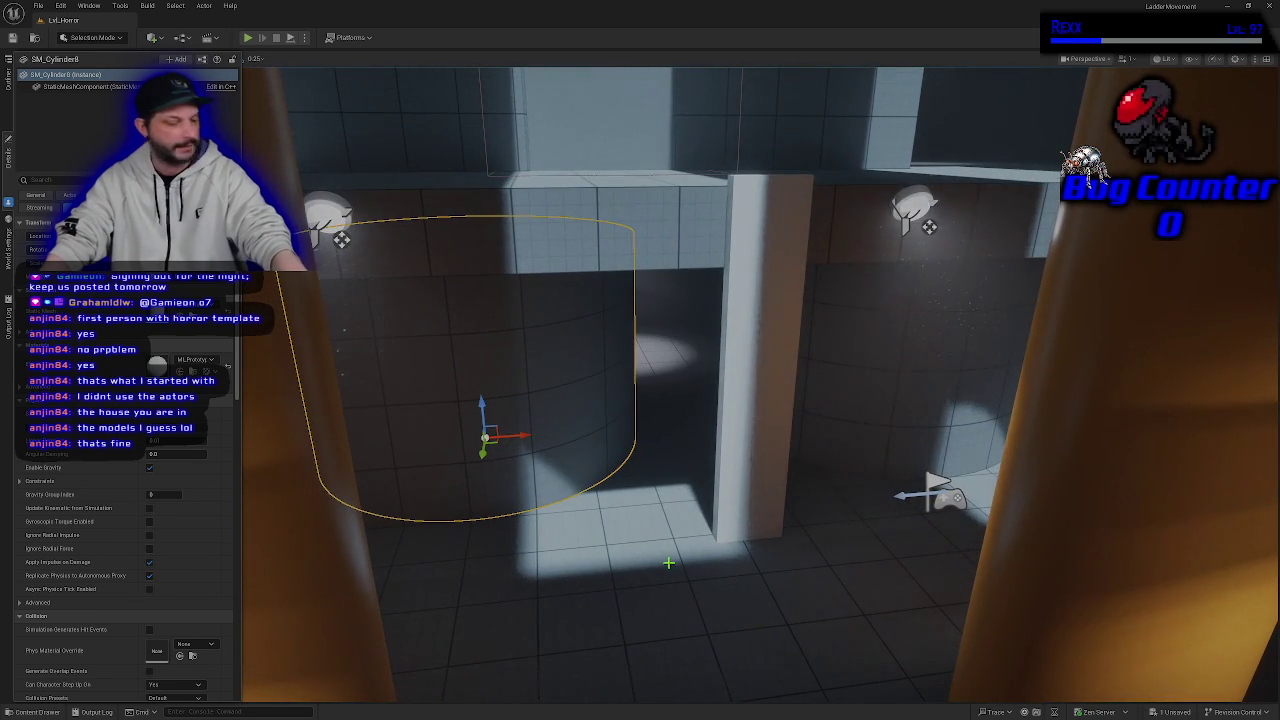
drag(749, 549, 323, 149)
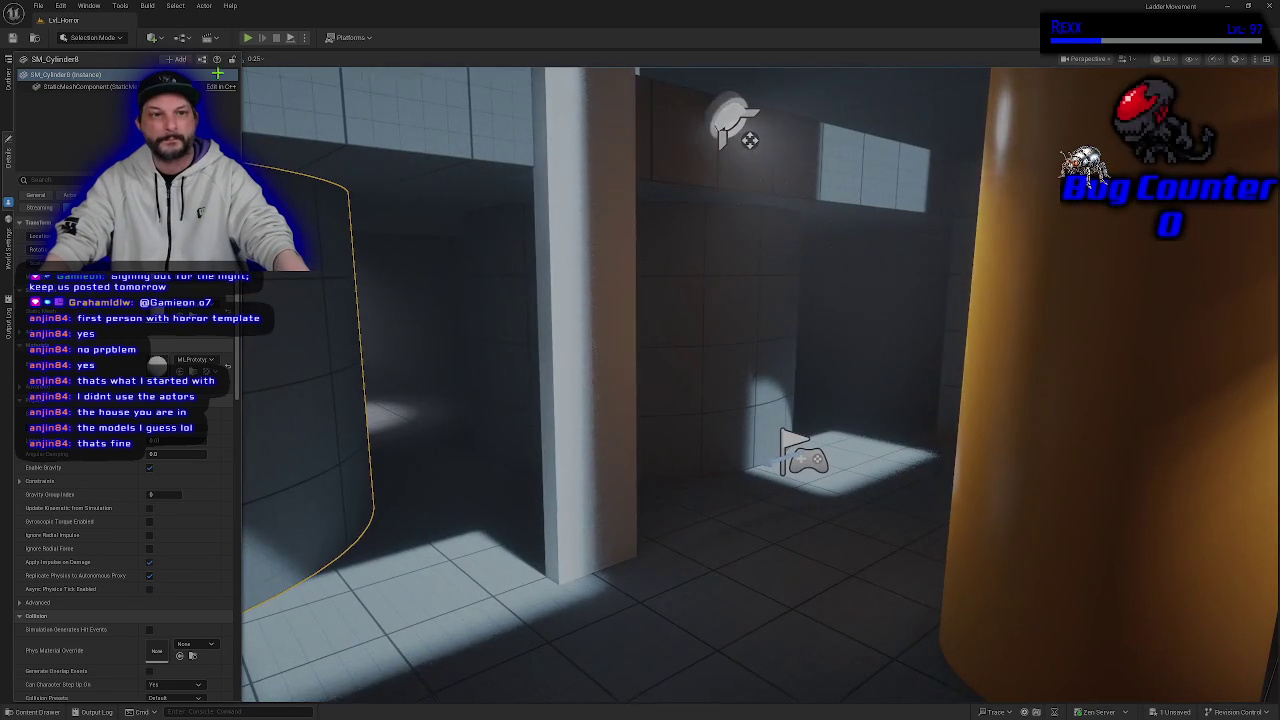
click(152, 38)
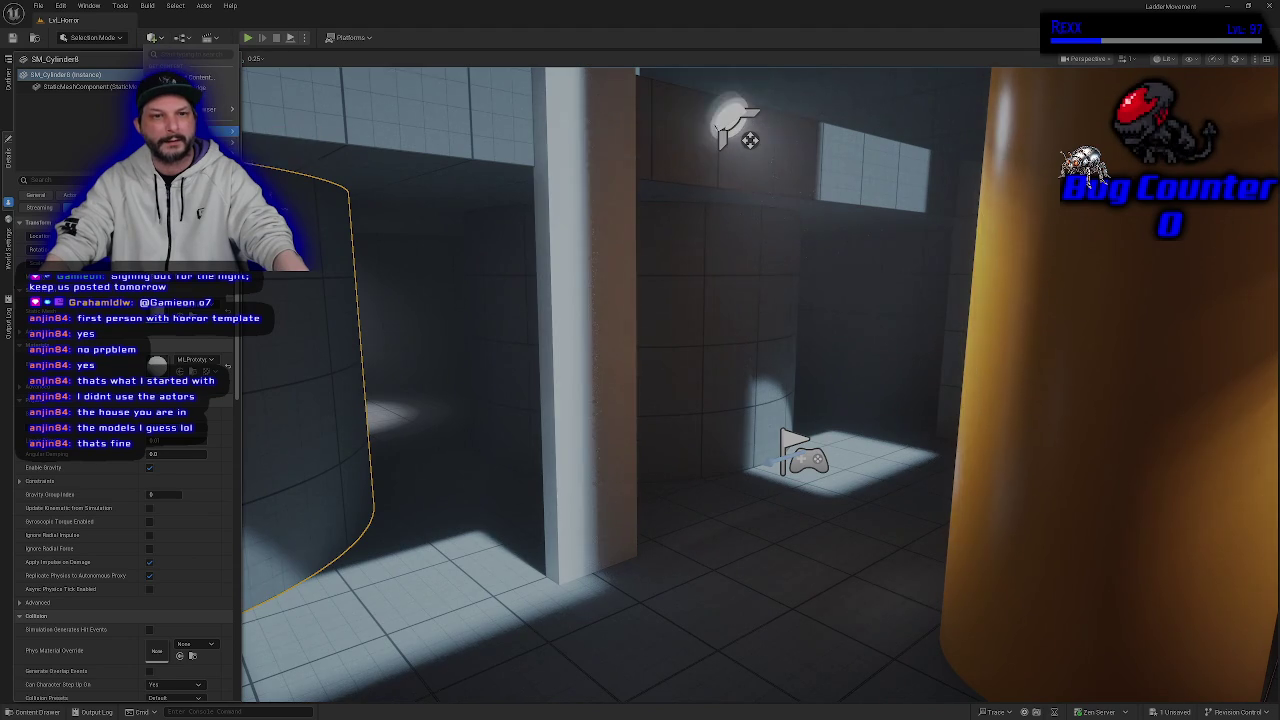
mouse_move(200, 222)
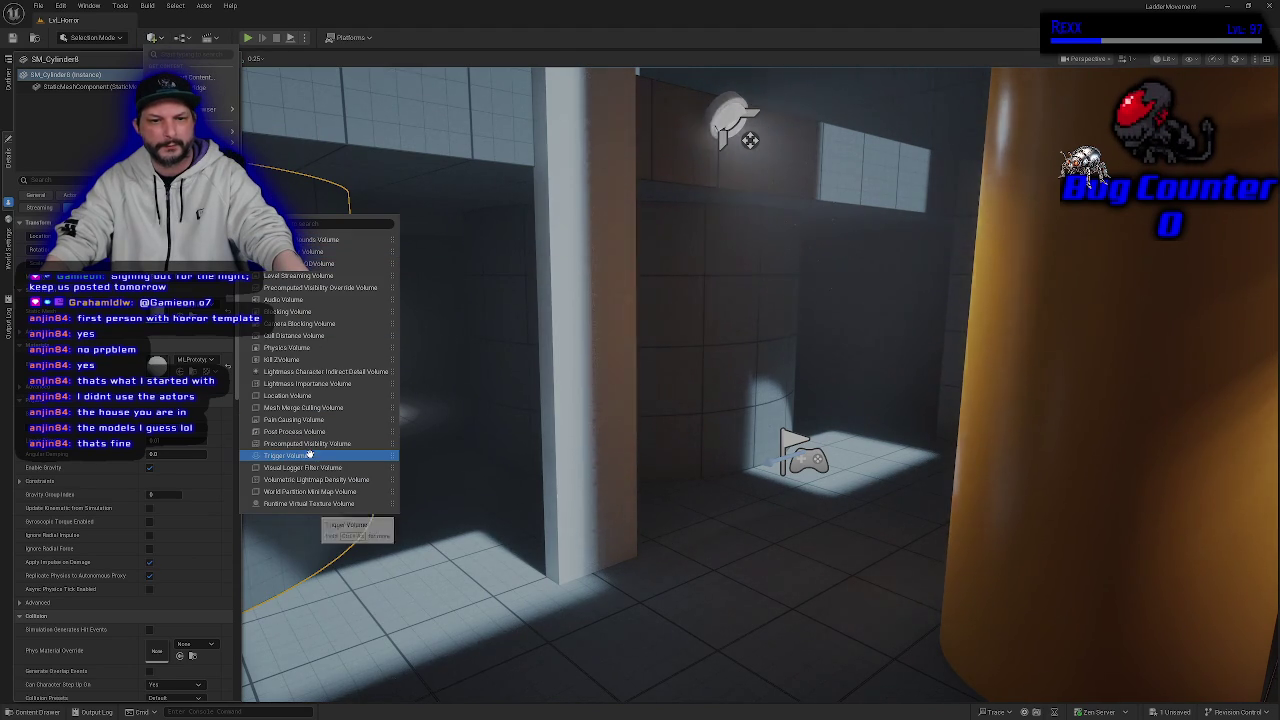
click(735, 501)
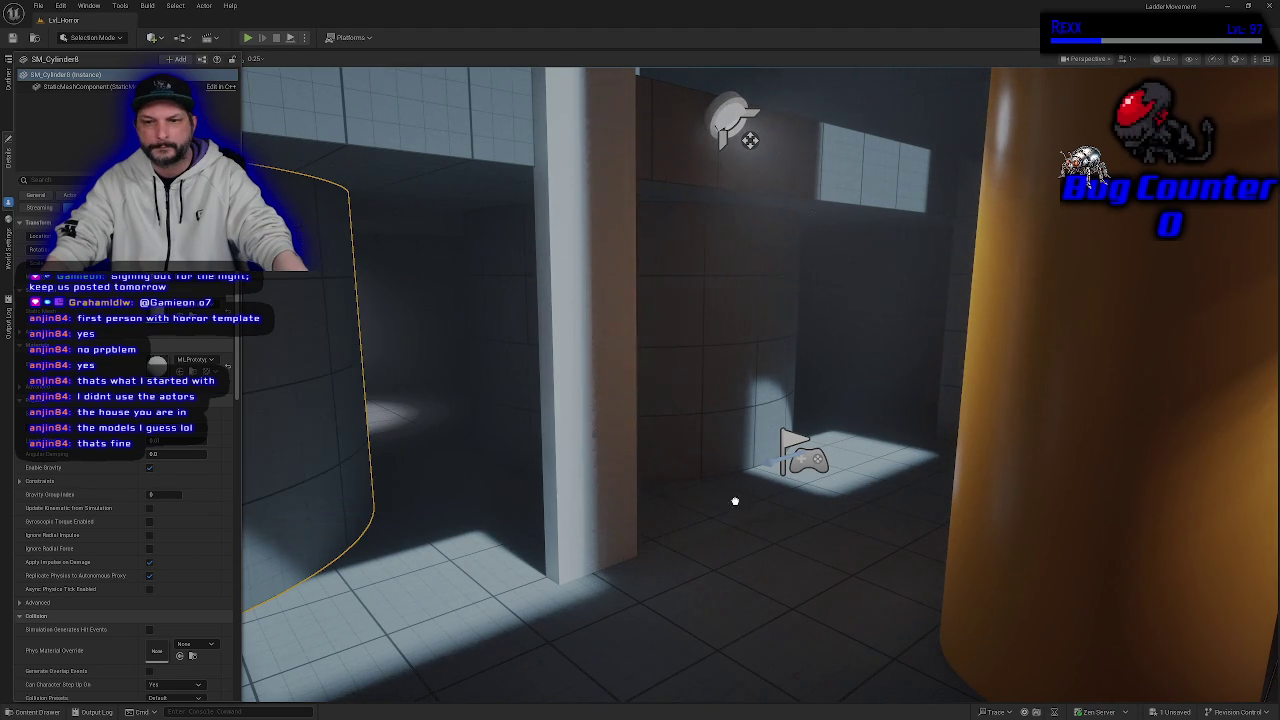
click(626, 576)
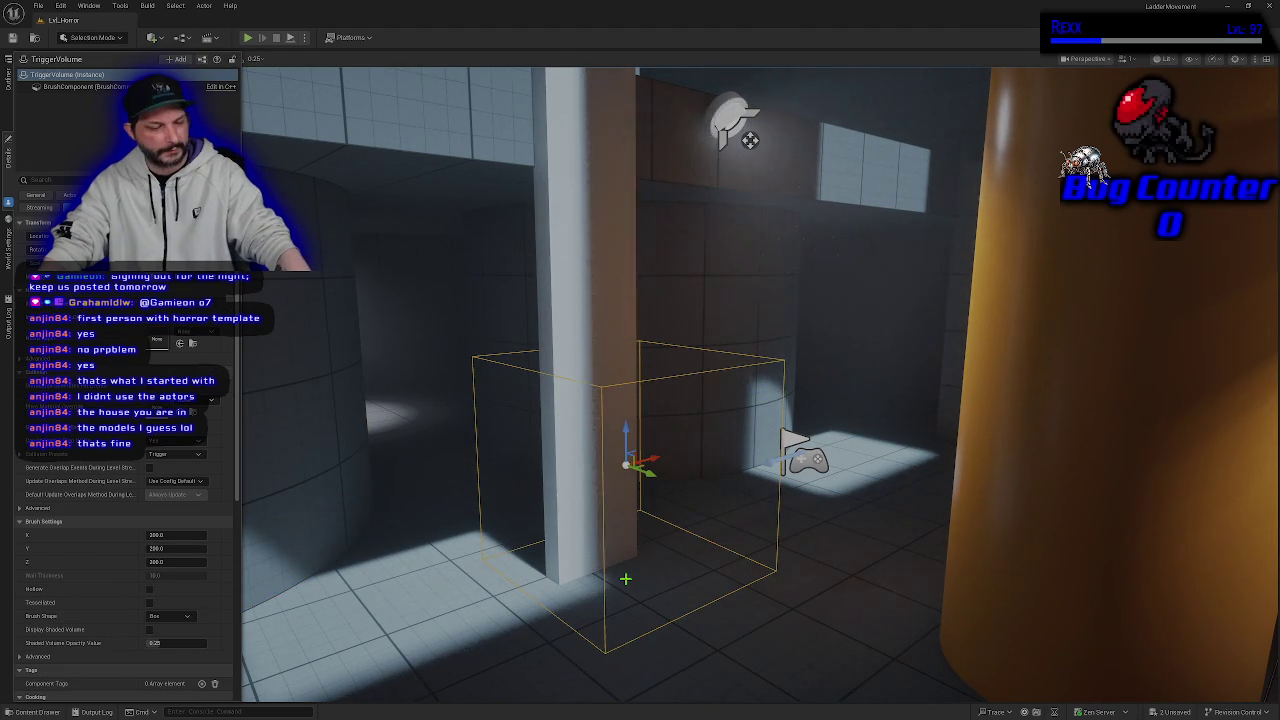
key(w)
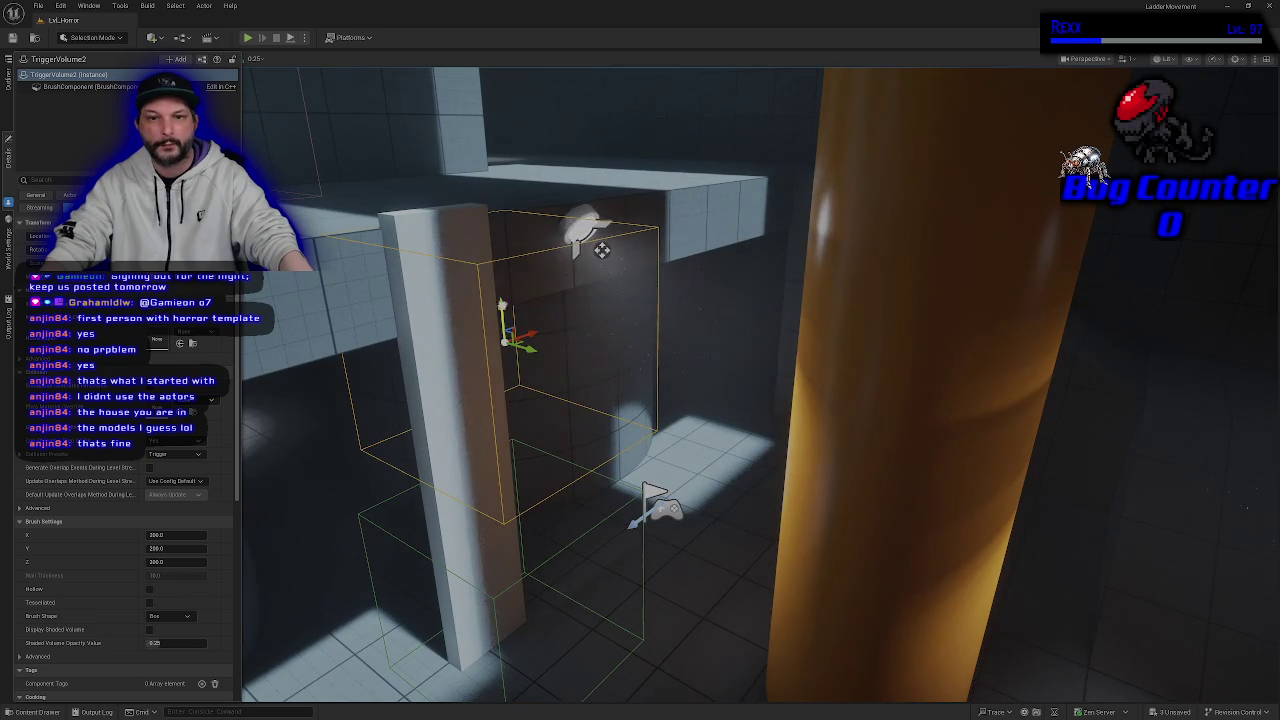
- Alt-drag a duplicate trigger volume up to the ladder's top, then reselect the base one
drag(506, 335, 483, 88)
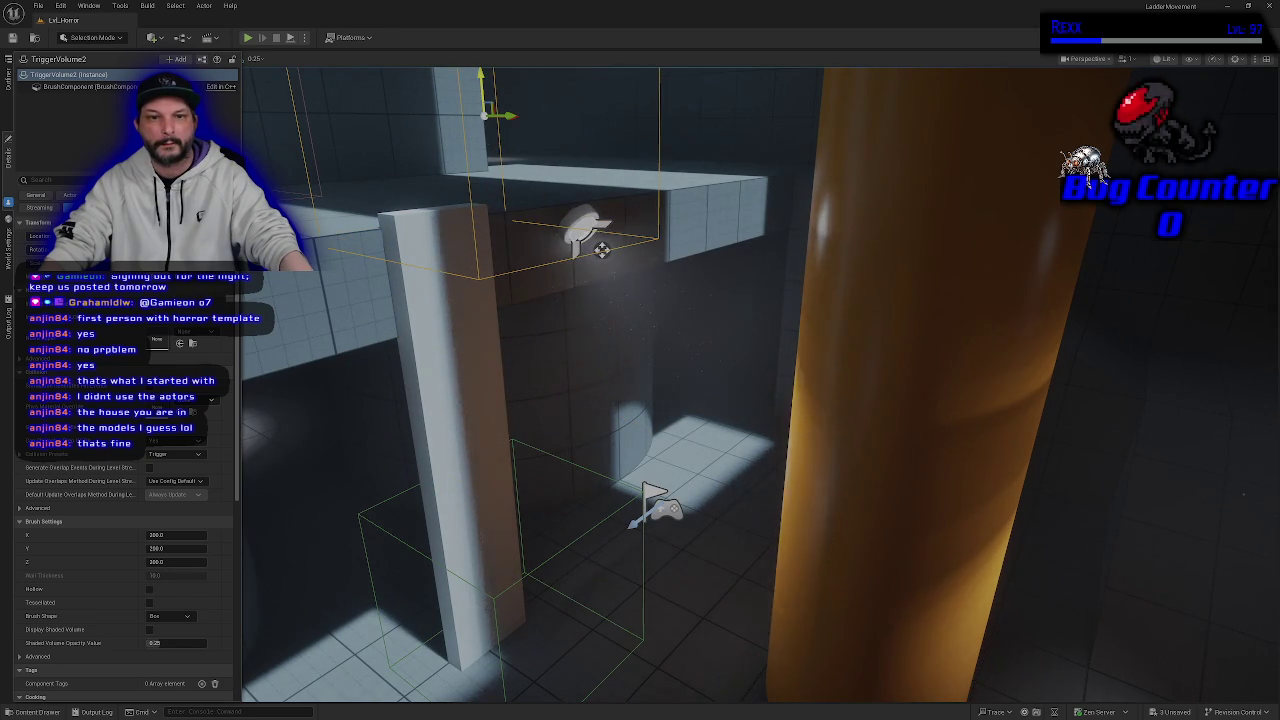
drag(640, 400, 560, 410)
key(a)
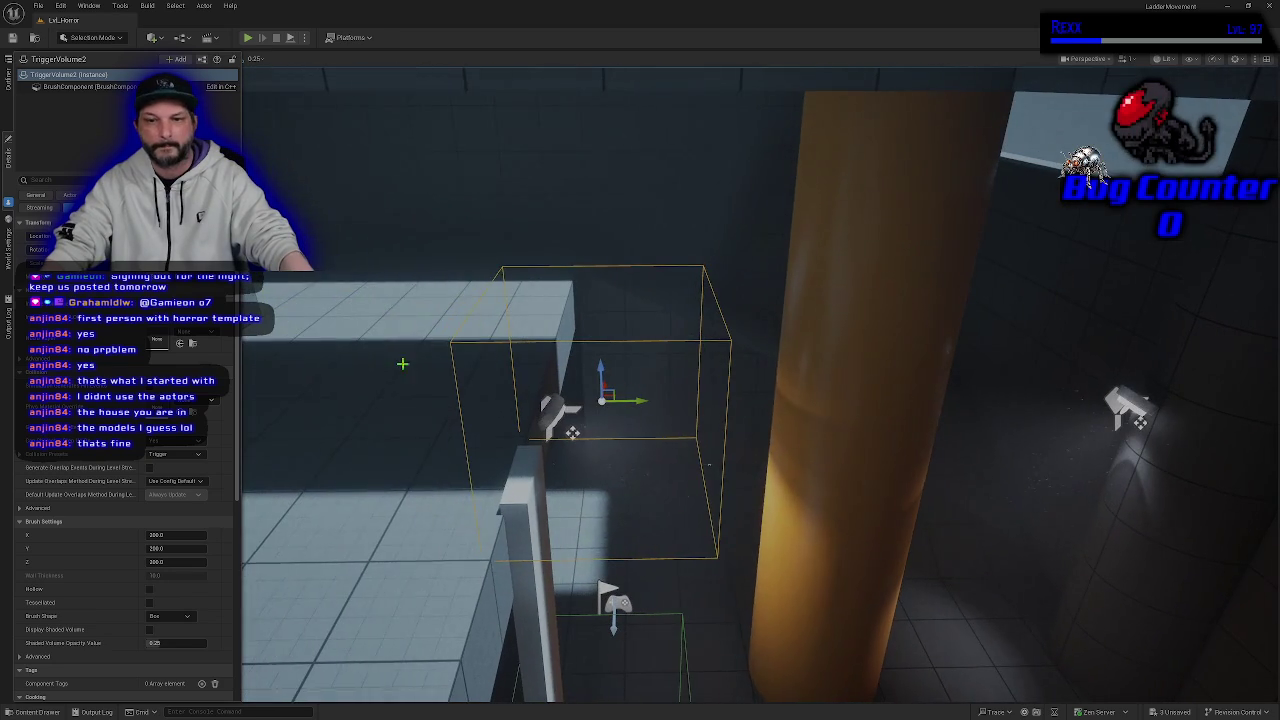
mouse_move(640, 400)
mouse_down()
mouse_move(600, 390)
mouse_move(630, 420)
mouse_move(600, 410)
mouse_move(620, 380)
mouse_move(605, 372)
mouse_up()
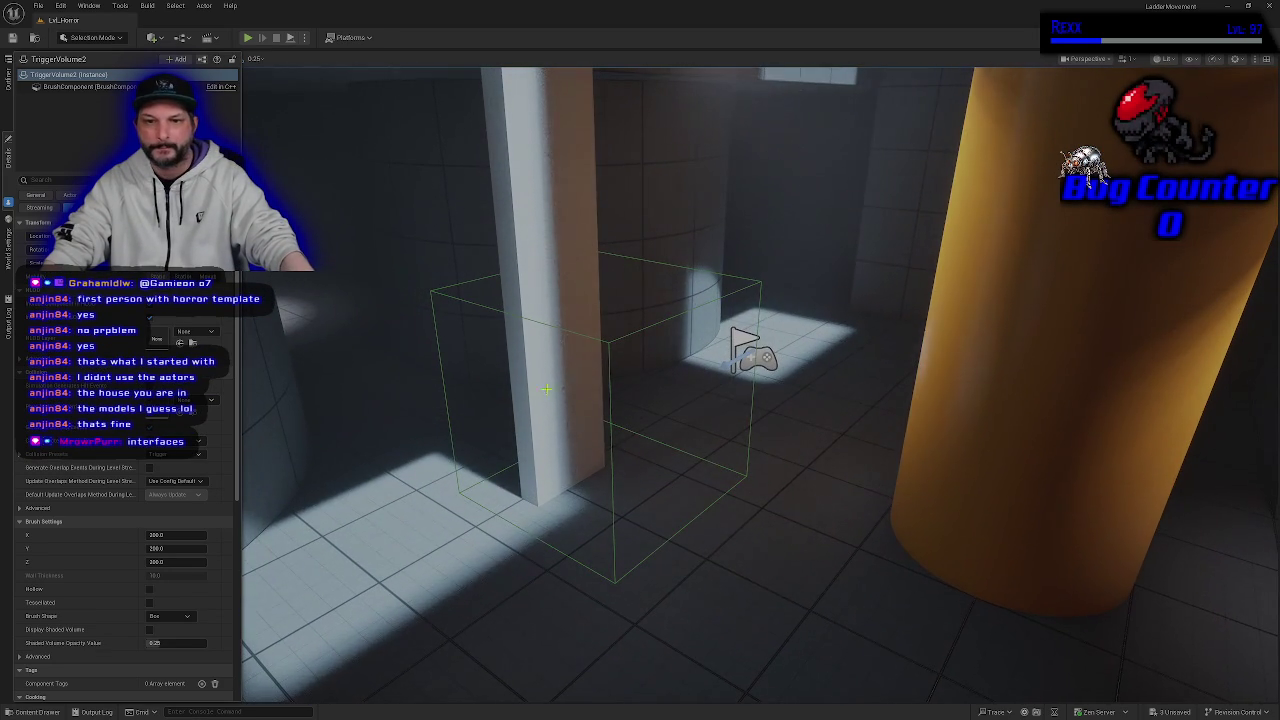
click(607, 348)
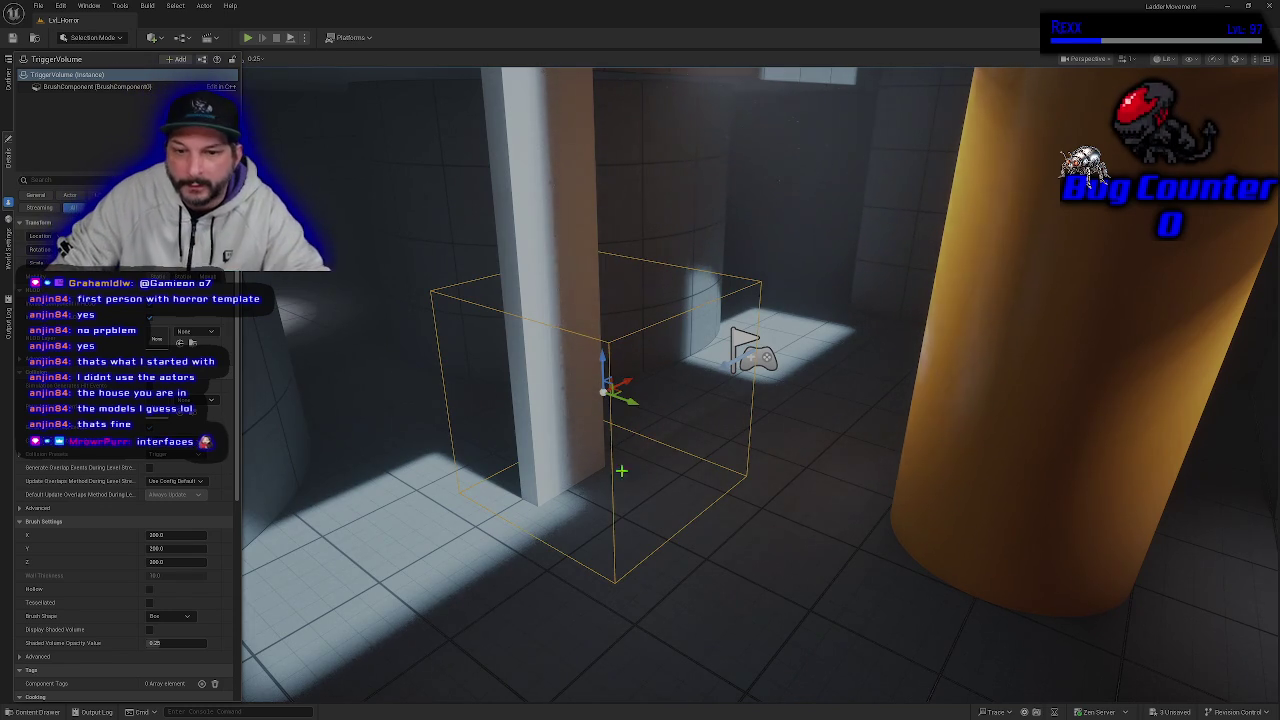
- Slide the base trigger volume beside the ladder, undo a change, and check it beside the orange pillar
drag(622, 402, 680, 447)
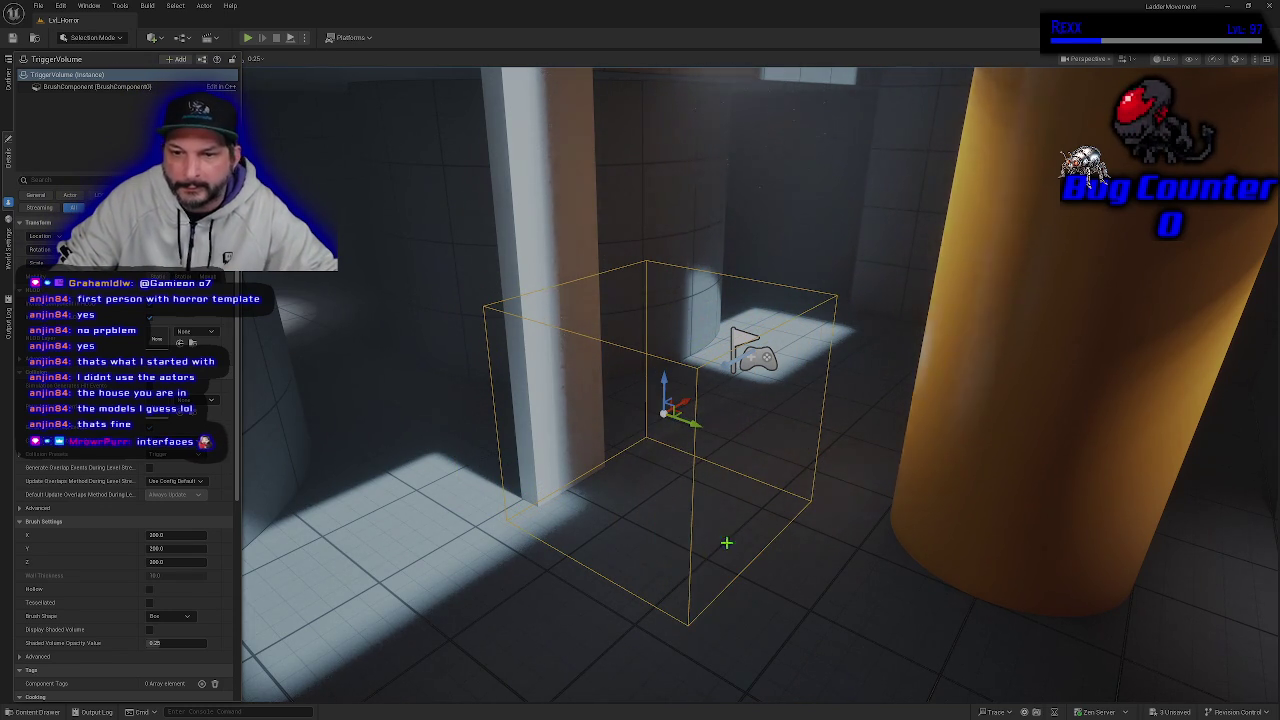
mouse_move(729, 540)
mouse_down()
mouse_move(680, 490)
mouse_move(710, 470)
mouse_move(690, 490)
mouse_move(729, 540)
mouse_up()
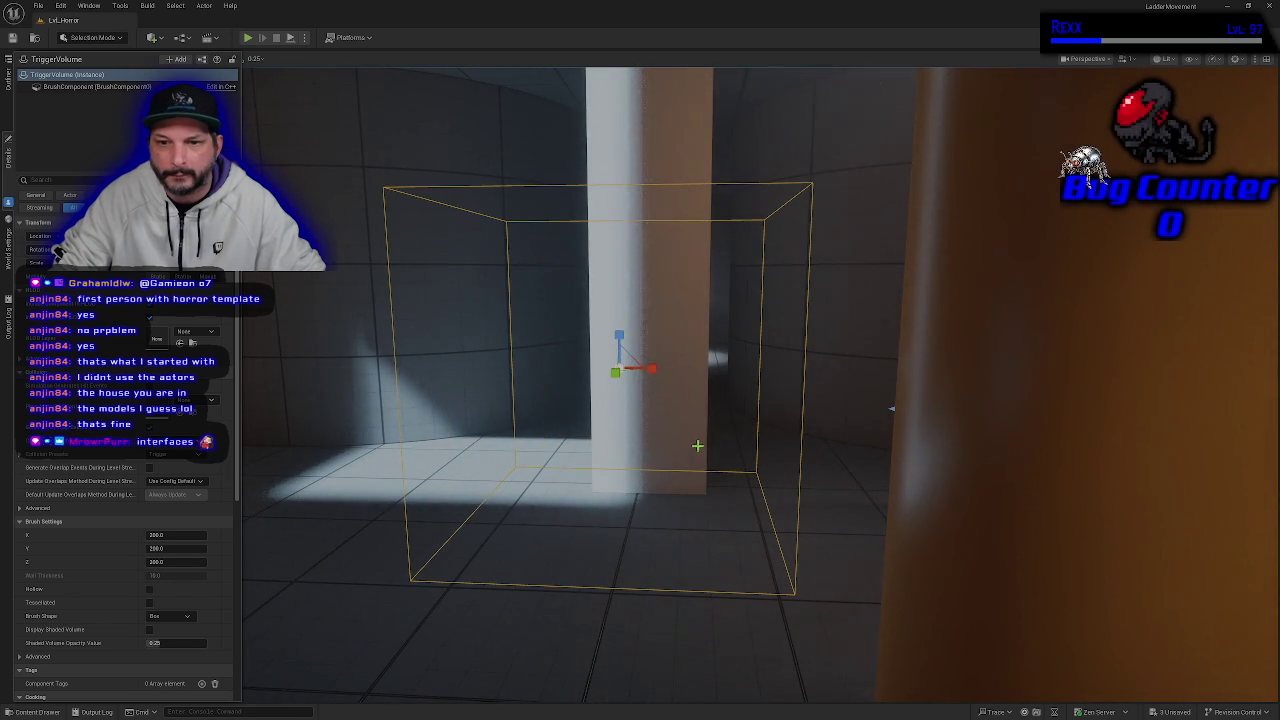
key(ctrl+z)
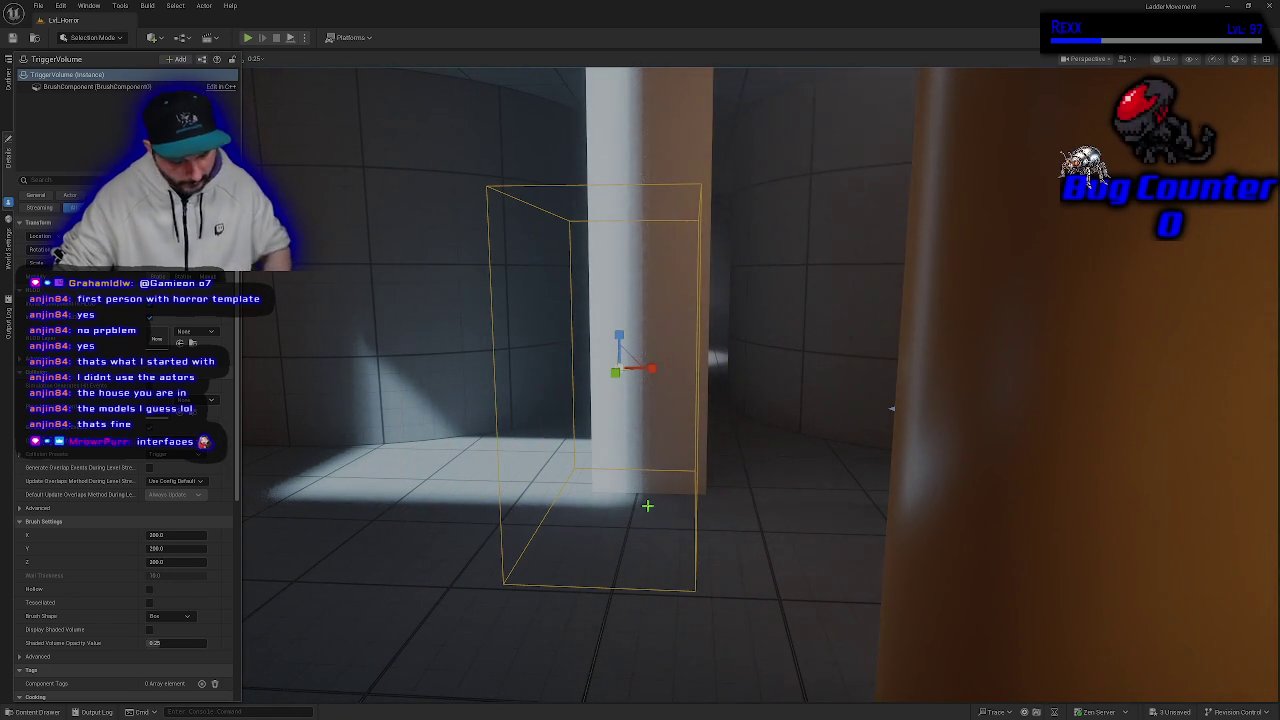
mouse_move(891, 408)
mouse_down()
mouse_move(960, 400)
mouse_move(960, 330)
mouse_move(920, 400)
mouse_move(880, 410)
mouse_up()
mouse_move(619, 469)
mouse_down()
mouse_move(560, 460)
mouse_move(640, 465)
mouse_move(619, 469)
mouse_up()
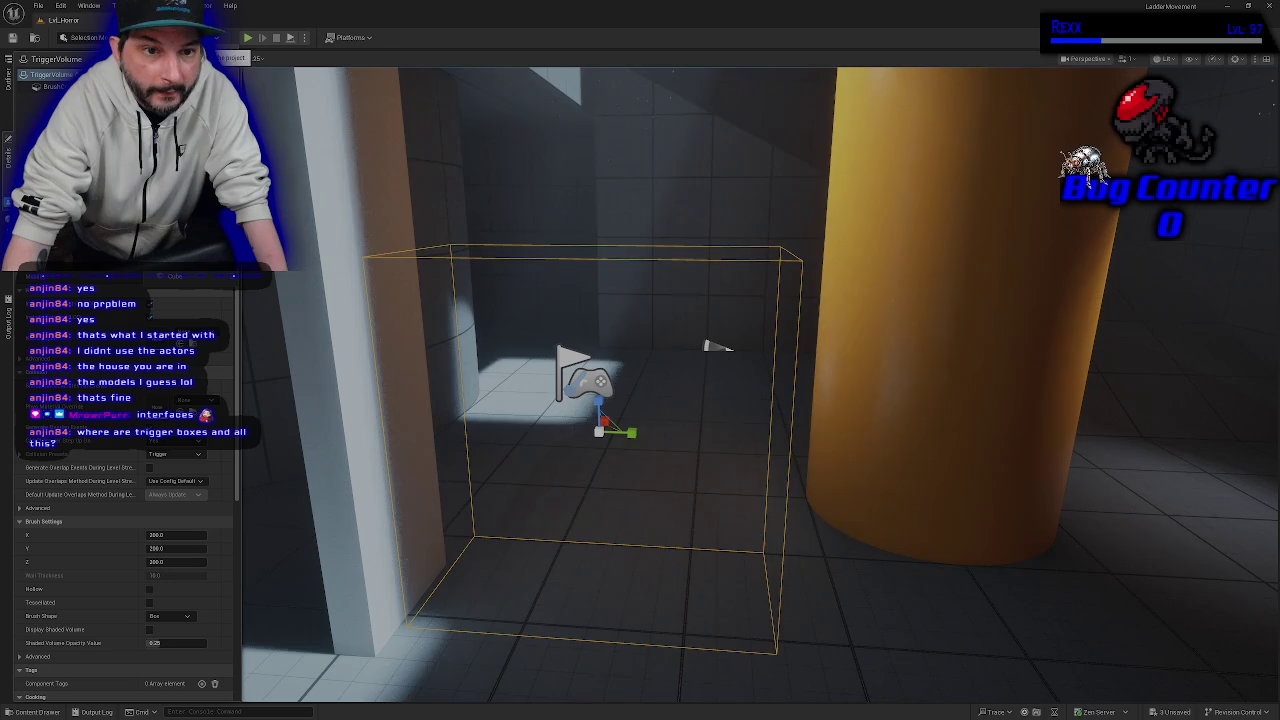
click(193, 276)
key(Escape)
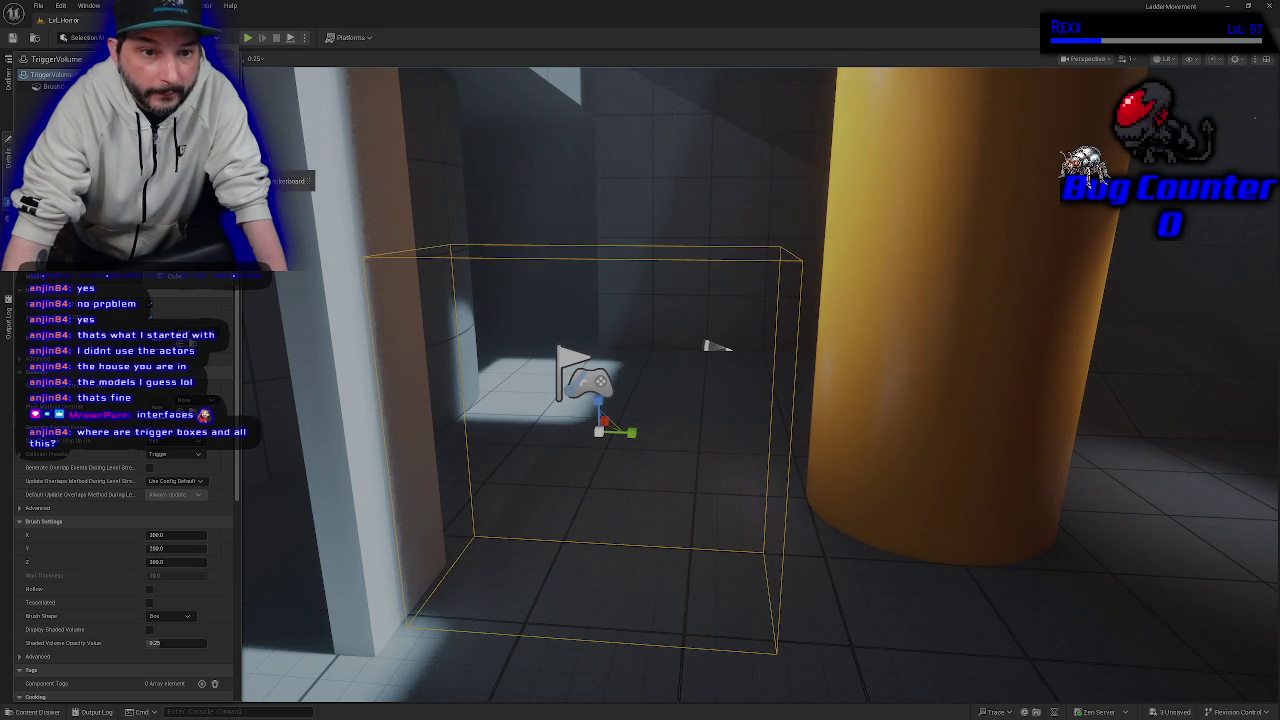
click(193, 276)
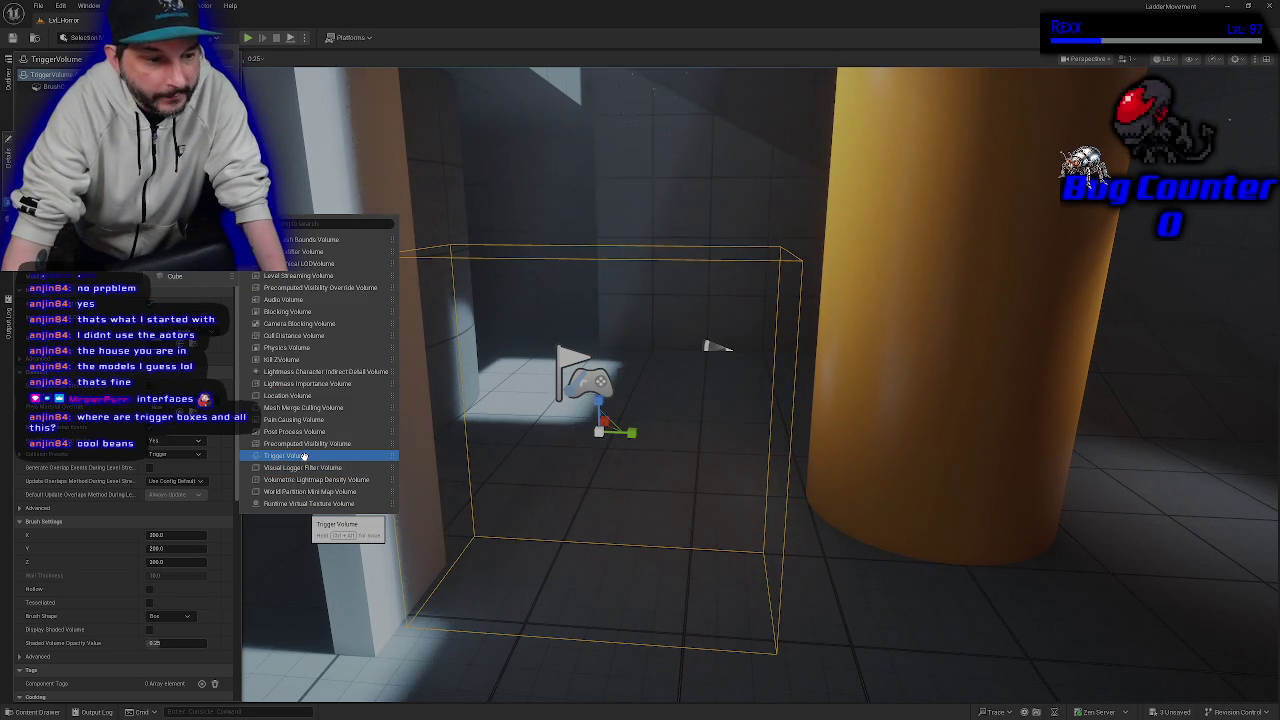
click(303, 456)
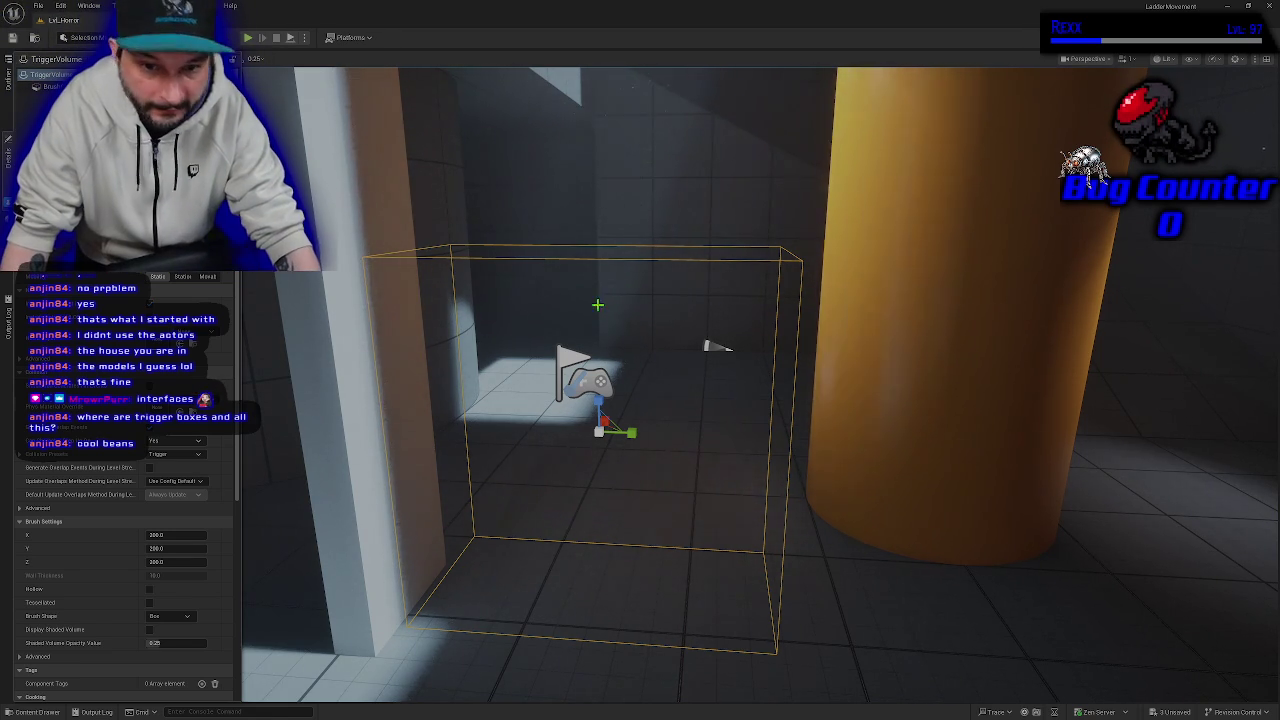
mouse_move(603, 303)
mouse_down()
mouse_move(535, 365)
mouse_move(545, 320)
mouse_move(530, 263)
mouse_up()
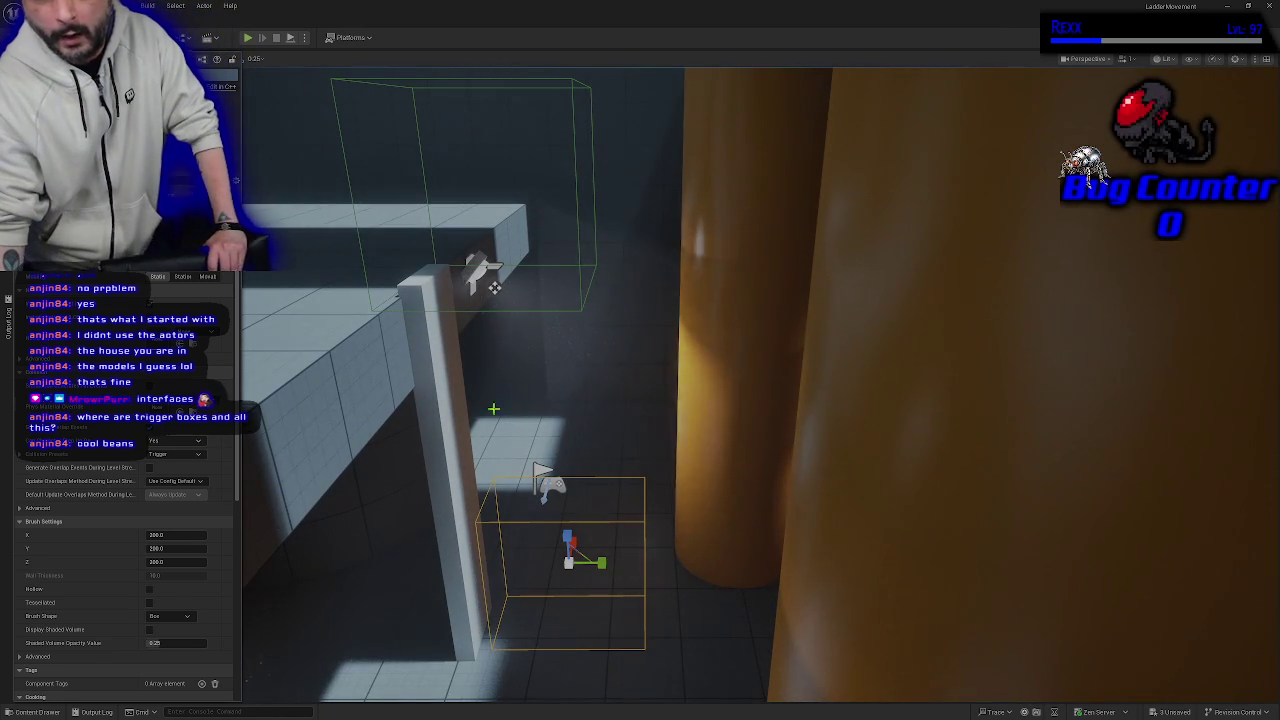